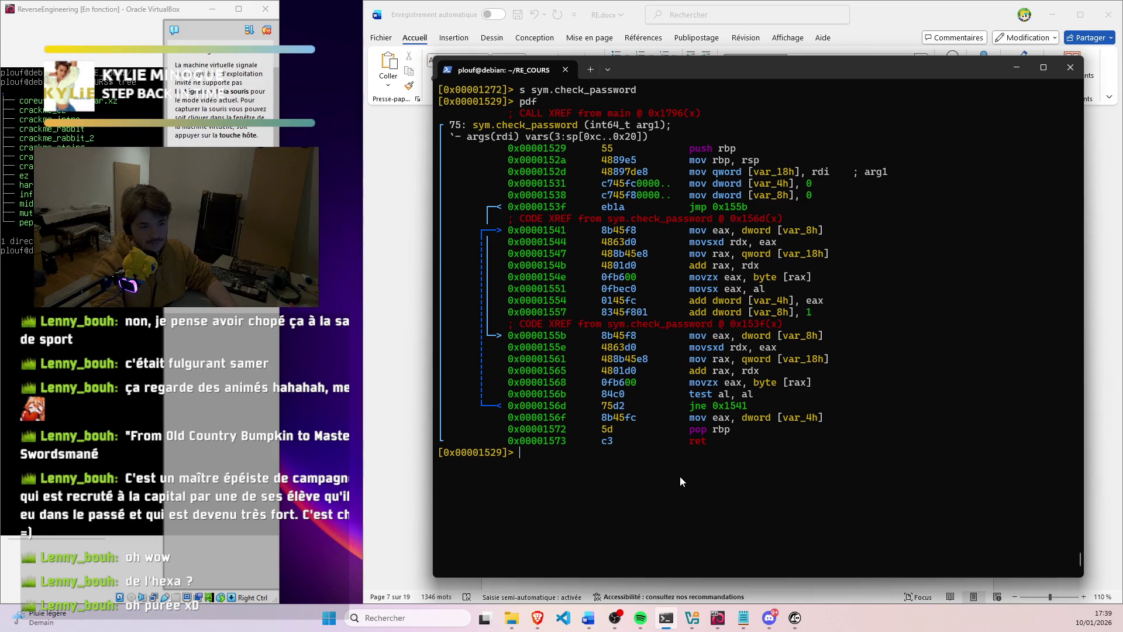
Return to RE.docx and set the caret below the empty Check_password heading
left_click(1016, 67)
scroll(714, 323, "up", 3)
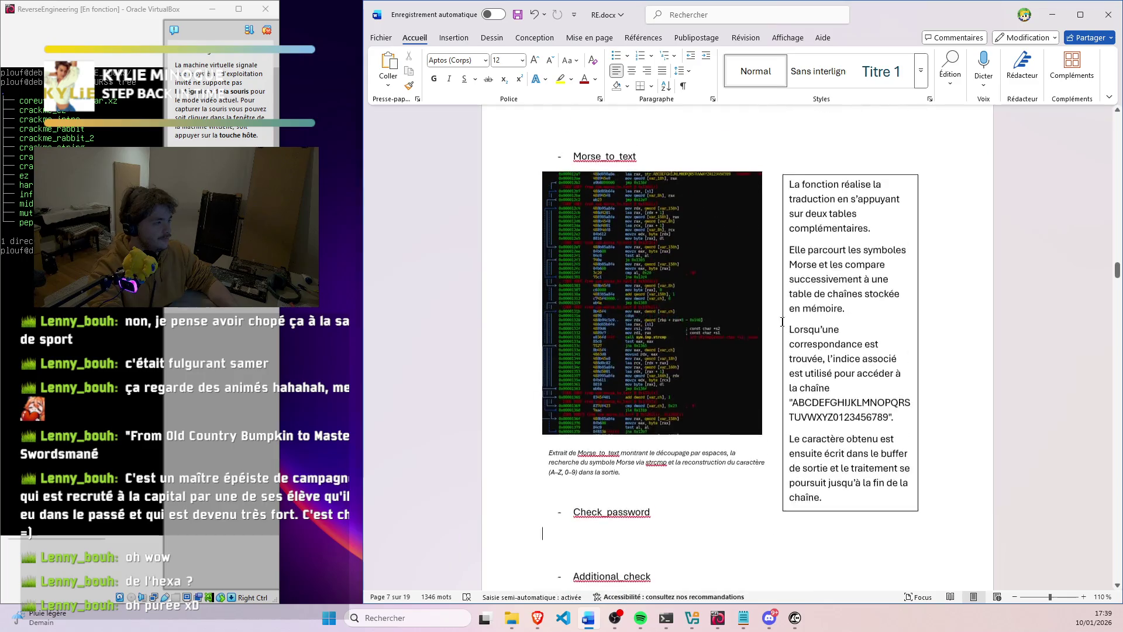
scroll(715, 324, "up", 4)
scroll(715, 324, "up", 4)
scroll(715, 324, "up", 4)
scroll(715, 323, "up", 4)
scroll(702, 312, "up", 4)
scroll(688, 302, "up", 4)
scroll(688, 302, "up", 1)
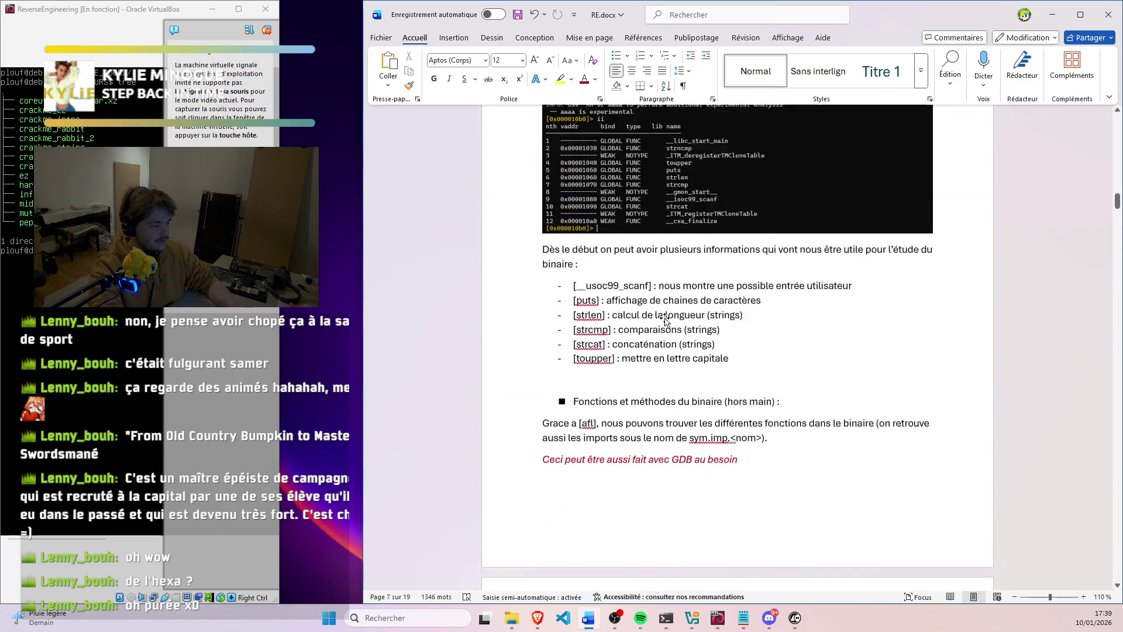
scroll(667, 305, "up", 4)
scroll(625, 311, "up", 2)
scroll(623, 310, "up", 4)
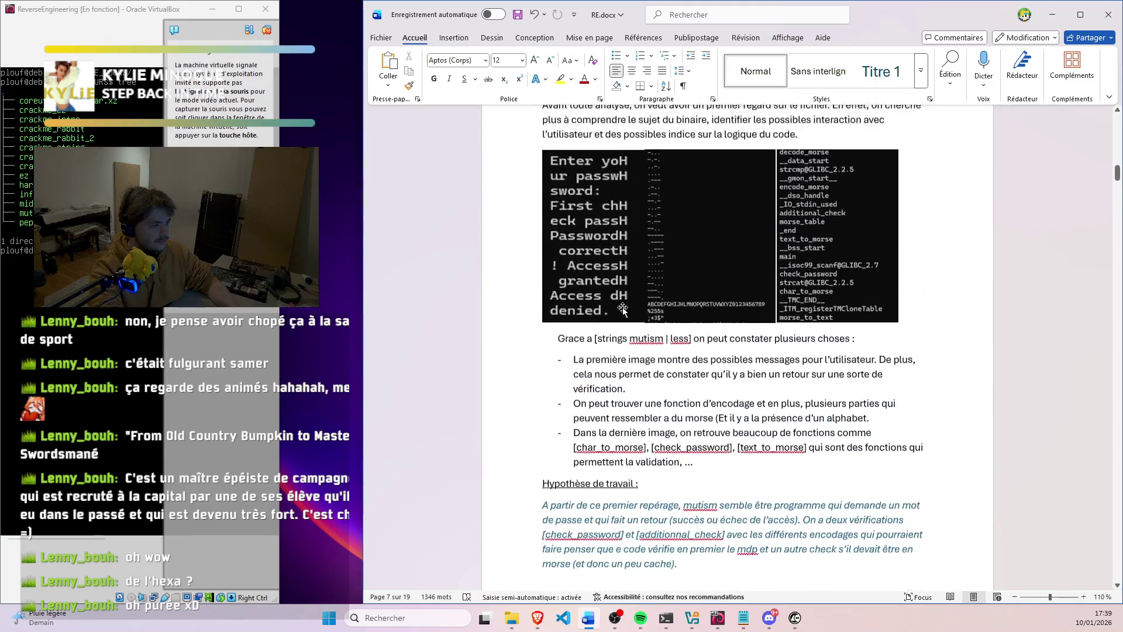
scroll(632, 320, "up", 2)
scroll(638, 327, "down", 4)
scroll(644, 329, "up", 1)
scroll(649, 331, "up", 1)
scroll(660, 333, "down", 4)
scroll(660, 334, "down", 5)
scroll(589, 317, "down", 3)
scroll(592, 324, "down", 3)
scroll(596, 329, "down", 4)
scroll(602, 327, "down", 1)
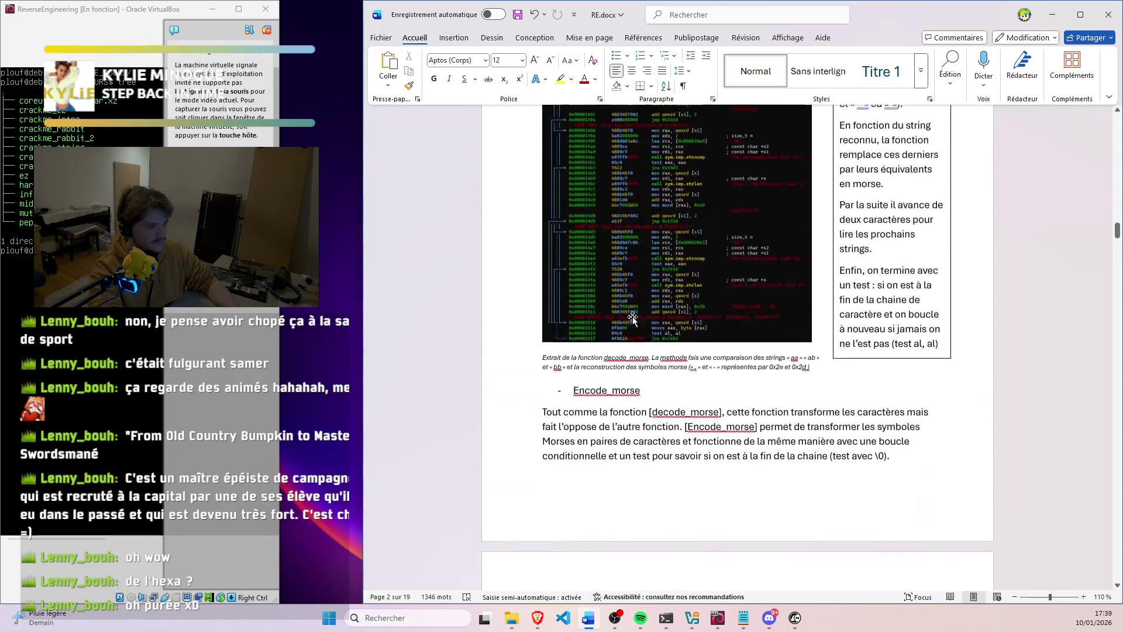
scroll(614, 321, "up", 4)
scroll(632, 309, "up", 4)
scroll(649, 299, "up", 5)
scroll(658, 294, "up", 5)
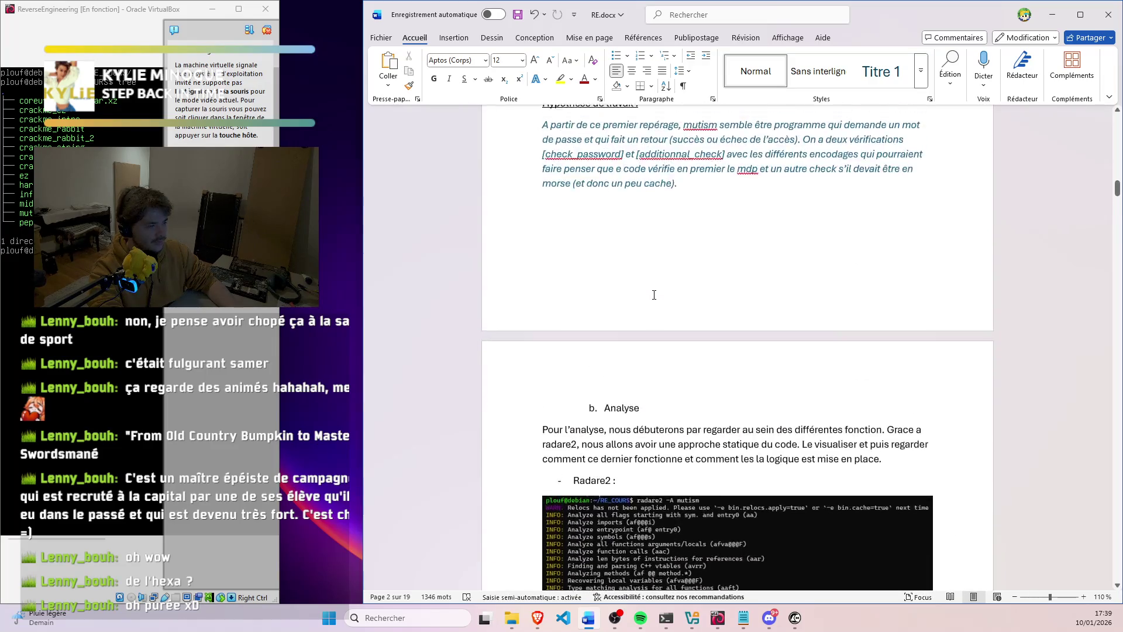
scroll(654, 296, "up", 2)
left_click_drag(542, 348, 673, 402)
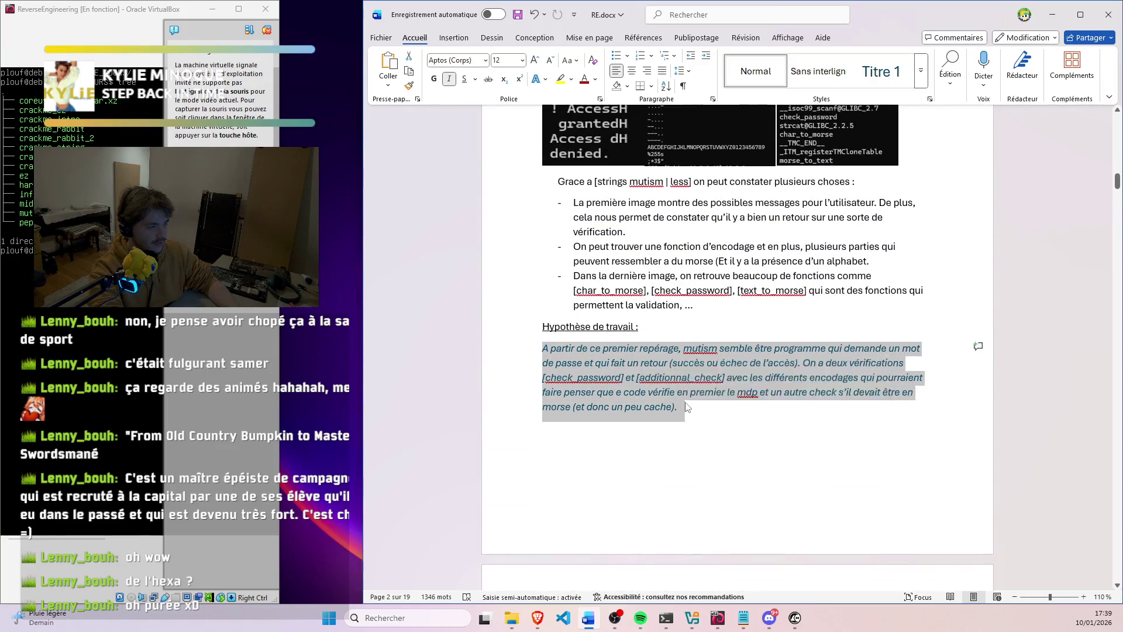
scroll(773, 351, "up", 5)
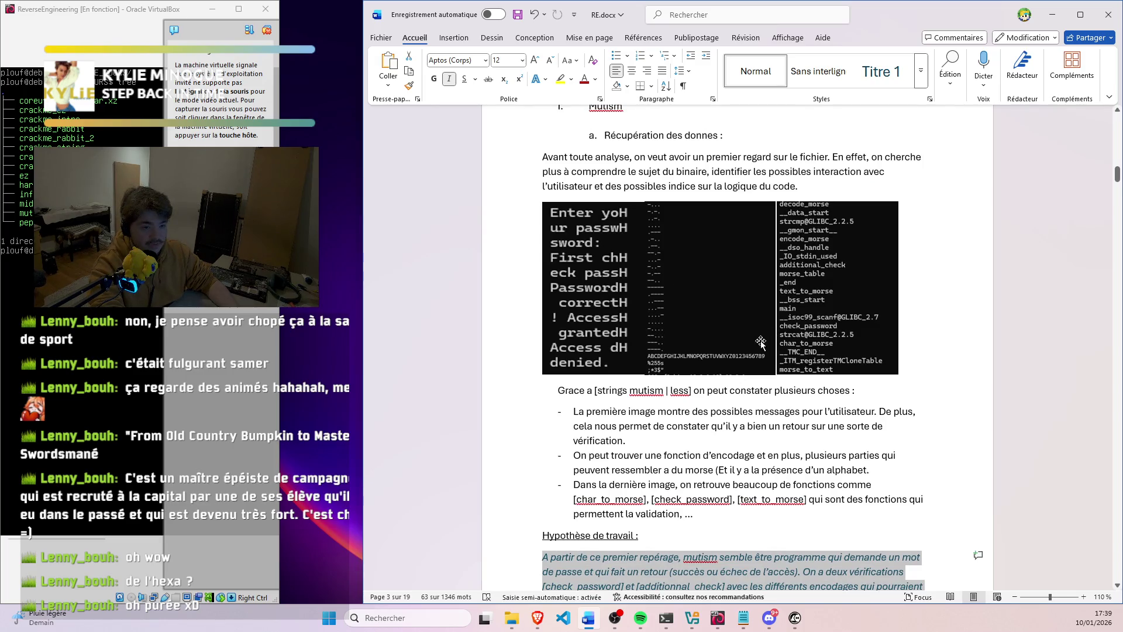
scroll(789, 339, "down", 5)
scroll(772, 337, "down", 4)
scroll(745, 337, "down", 10)
scroll(725, 338, "down", 3)
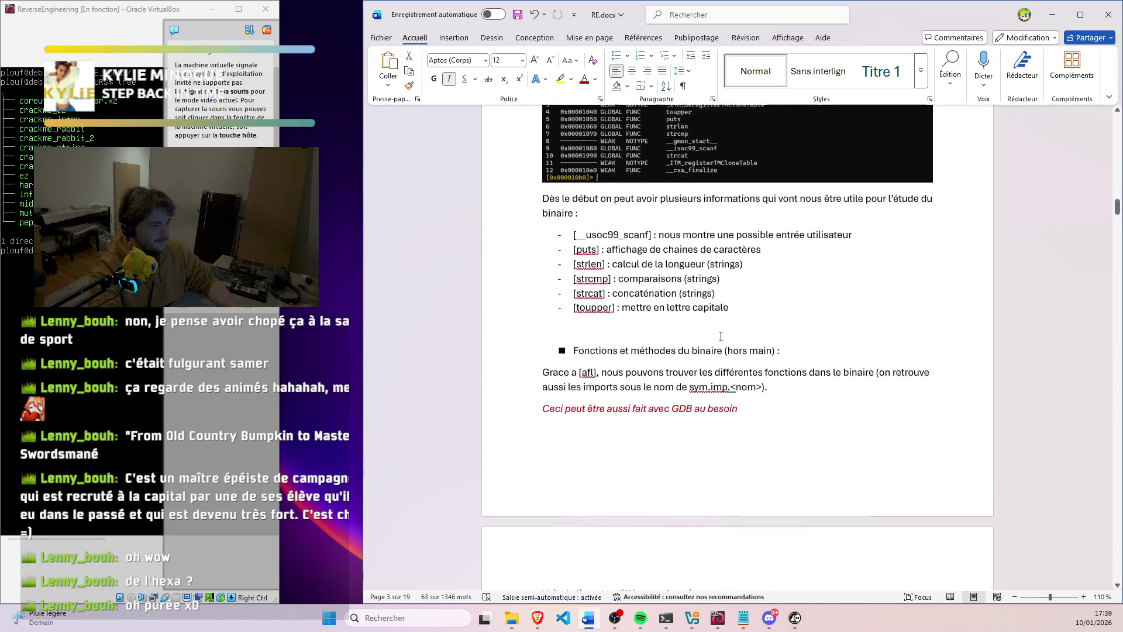
scroll(715, 323, "down", 3)
scroll(665, 263, "down", 4)
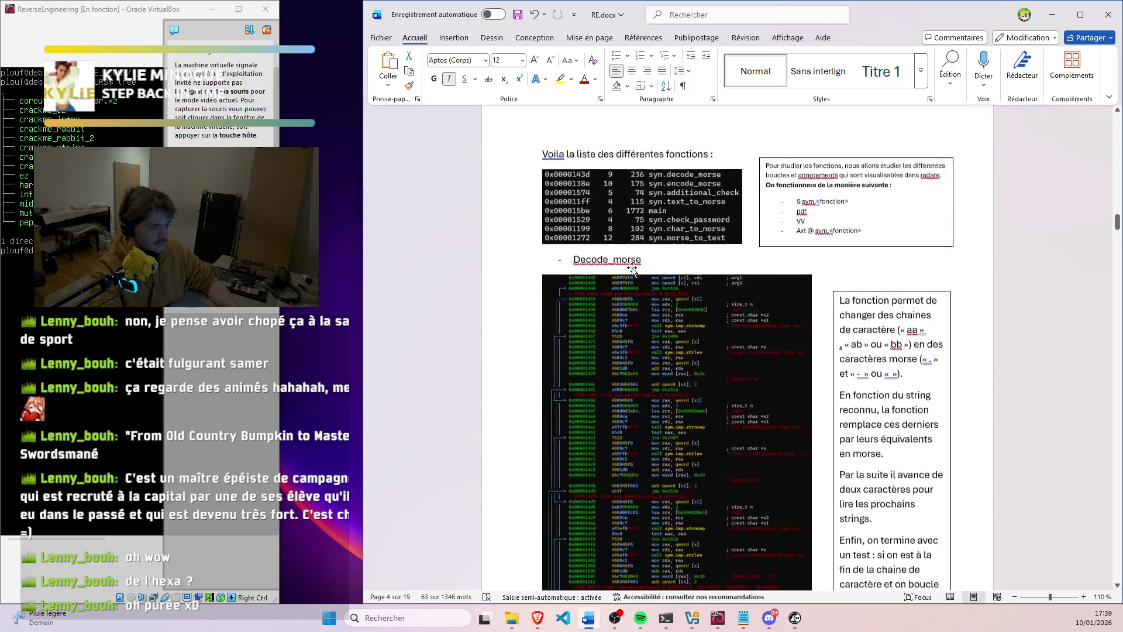
scroll(667, 282, "down", 7)
scroll(671, 303, "down", 7)
scroll(675, 326, "down", 1)
scroll(675, 323, "down", 5)
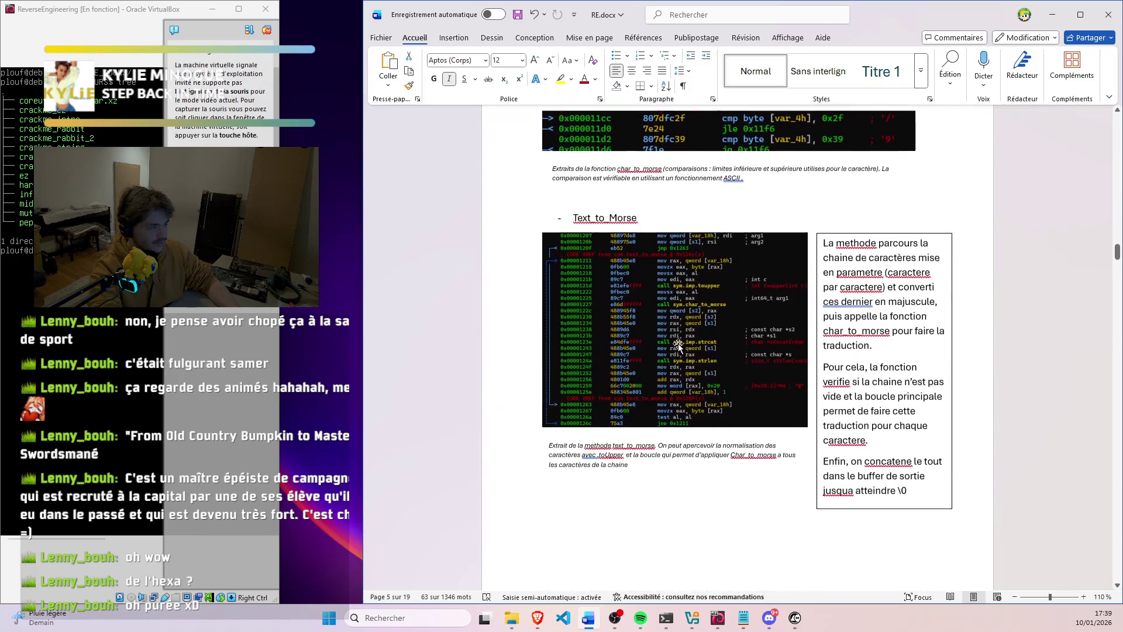
scroll(705, 332, "down", 6)
scroll(705, 333, "down", 5)
scroll(676, 298, "down", 5)
scroll(640, 245, "down", 3)
scroll(606, 197, "down", 1)
left_click(596, 198)
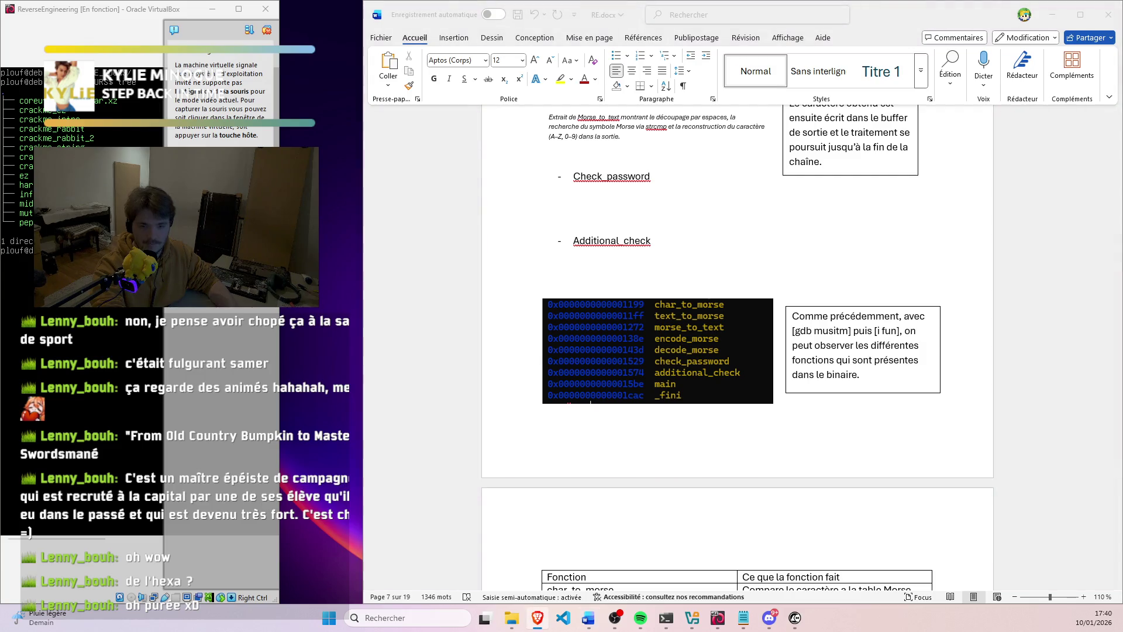
left_click(587, 197)
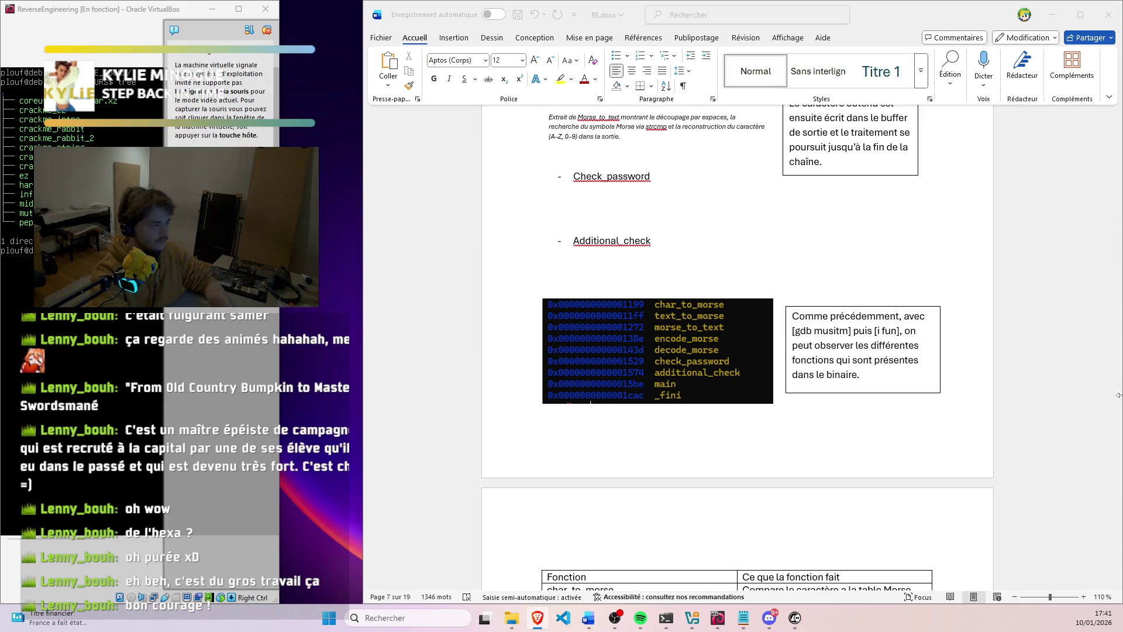
scroll(908, 341, "up", 1)
scroll(908, 341, "up", 3)
scroll(878, 325, "up", 3)
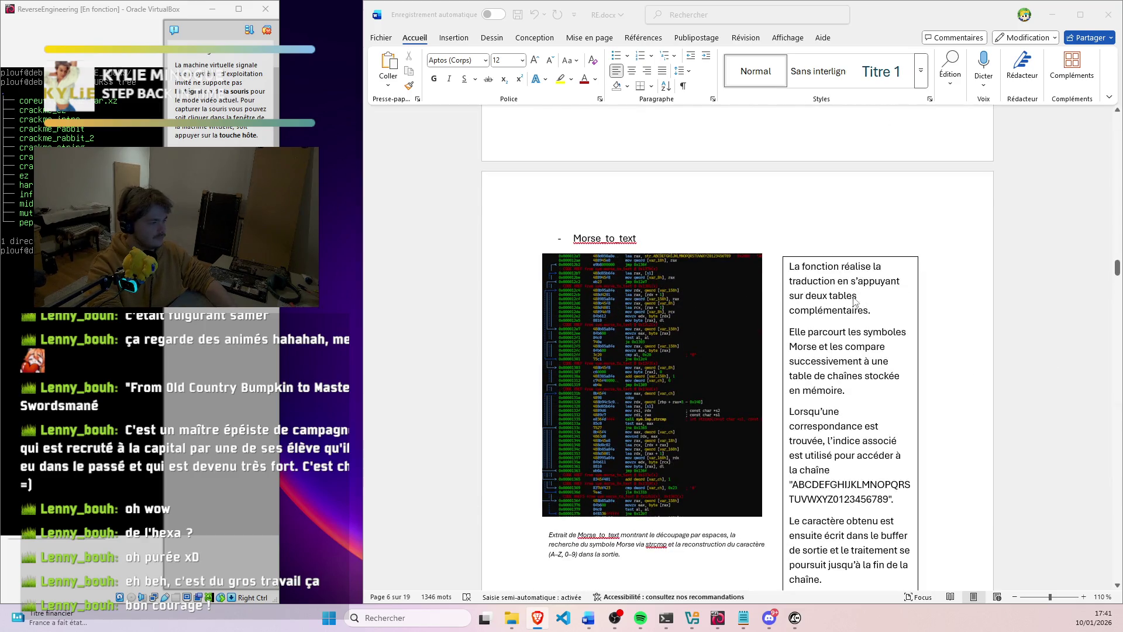
scroll(836, 300, "down", 3)
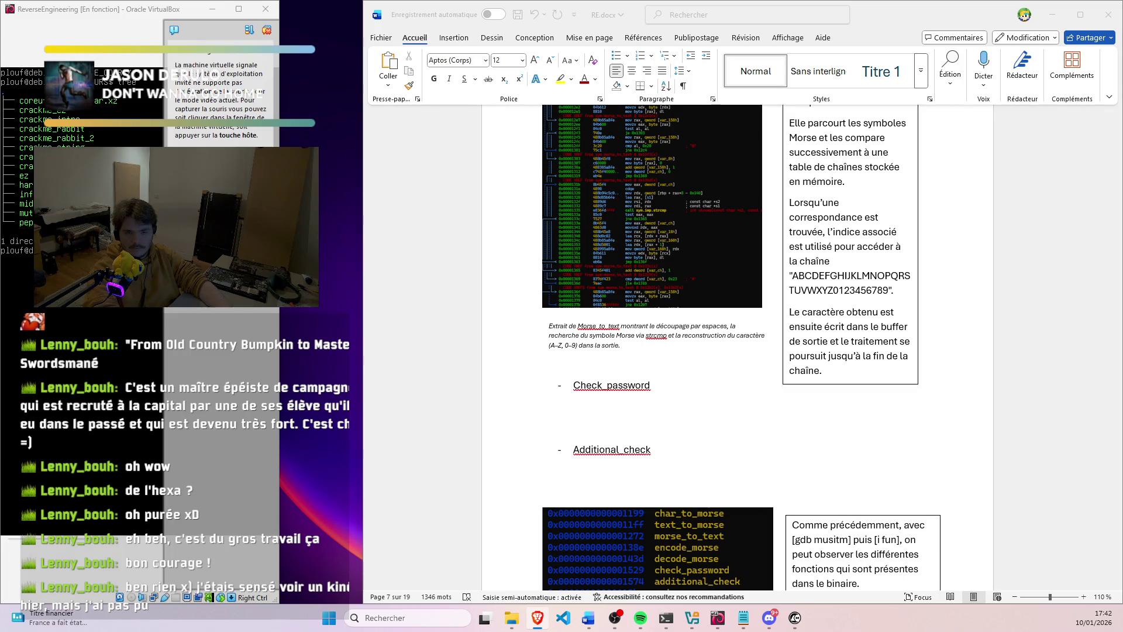
scroll(974, 321, "down", 3)
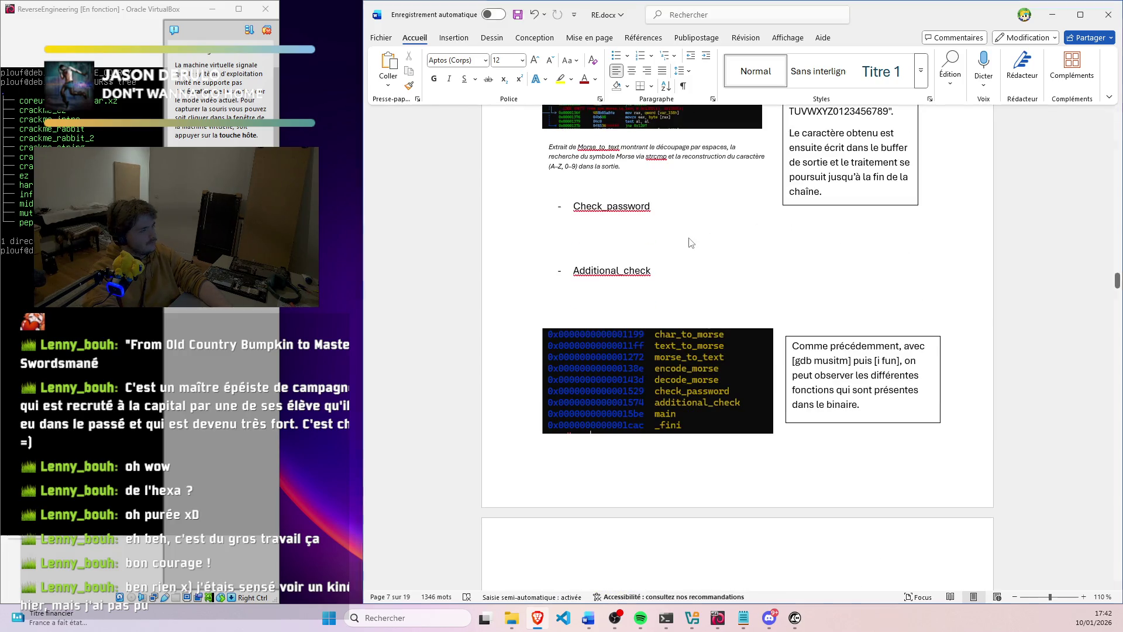
Add blank lines under Check_password pushing Additional_check to the next page, then show the radare2 disassembly
key("Return")
key("Return")
key("Return")
key("Return")
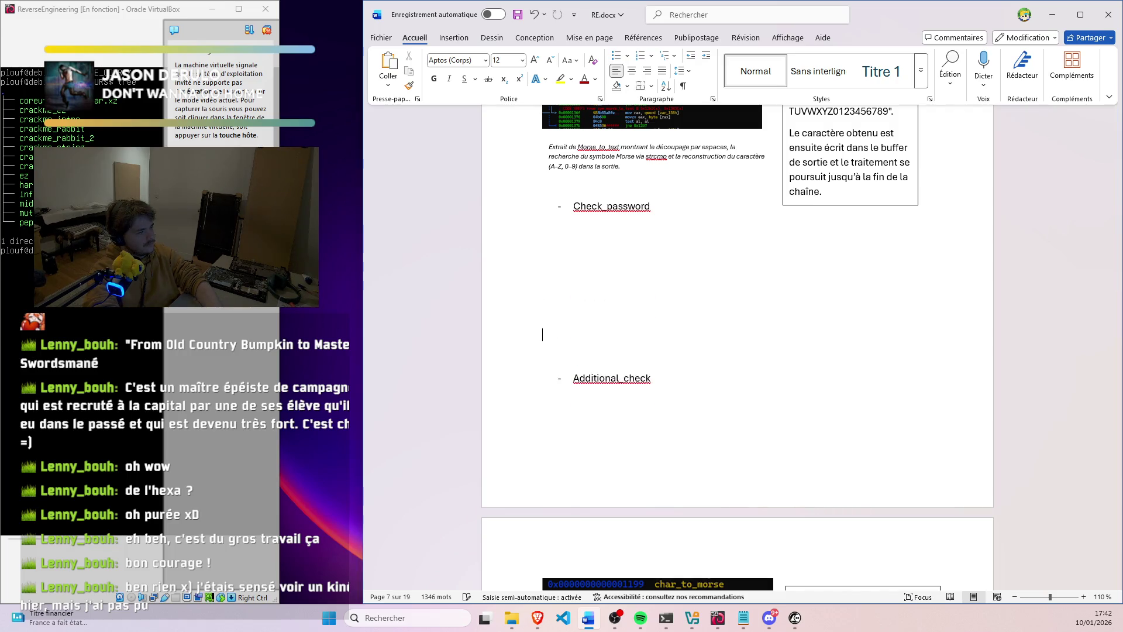
key("Return")
key("Return")
key("Return")
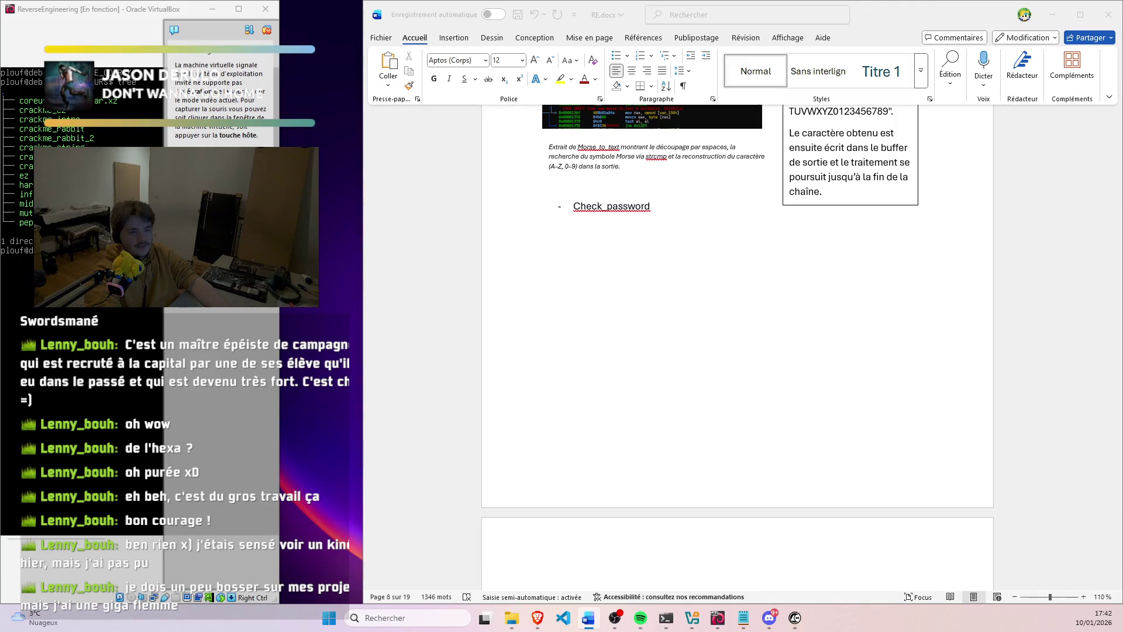
left_click(665, 618)
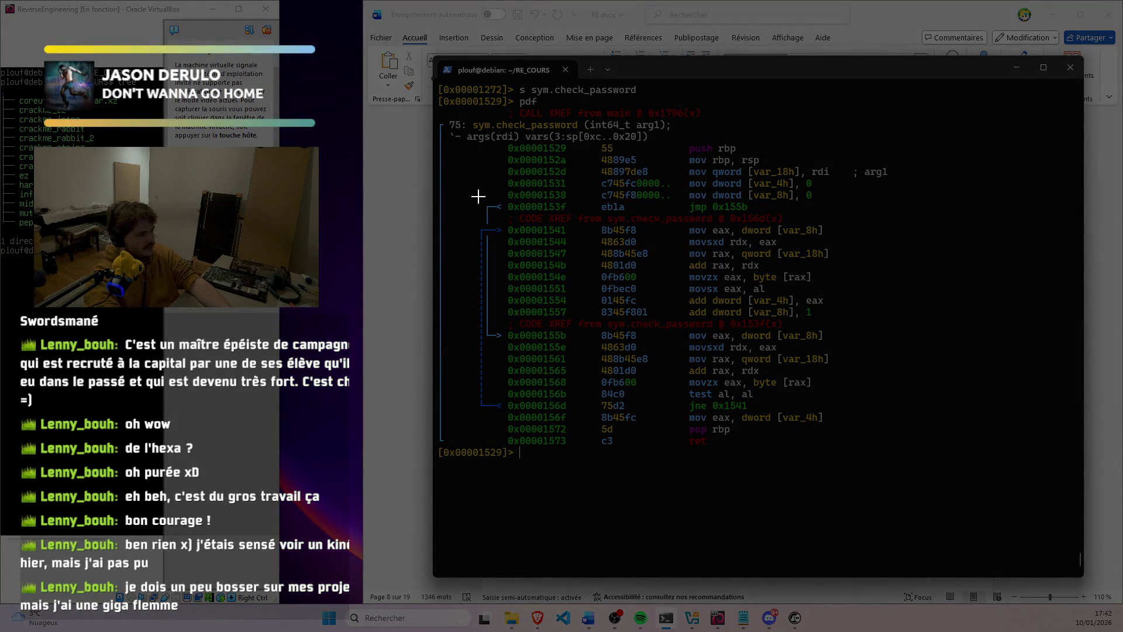
Snip the check_password disassembly loop and paste it, shrunk, under the Check_password heading
left_click_drag(476, 196, 841, 421)
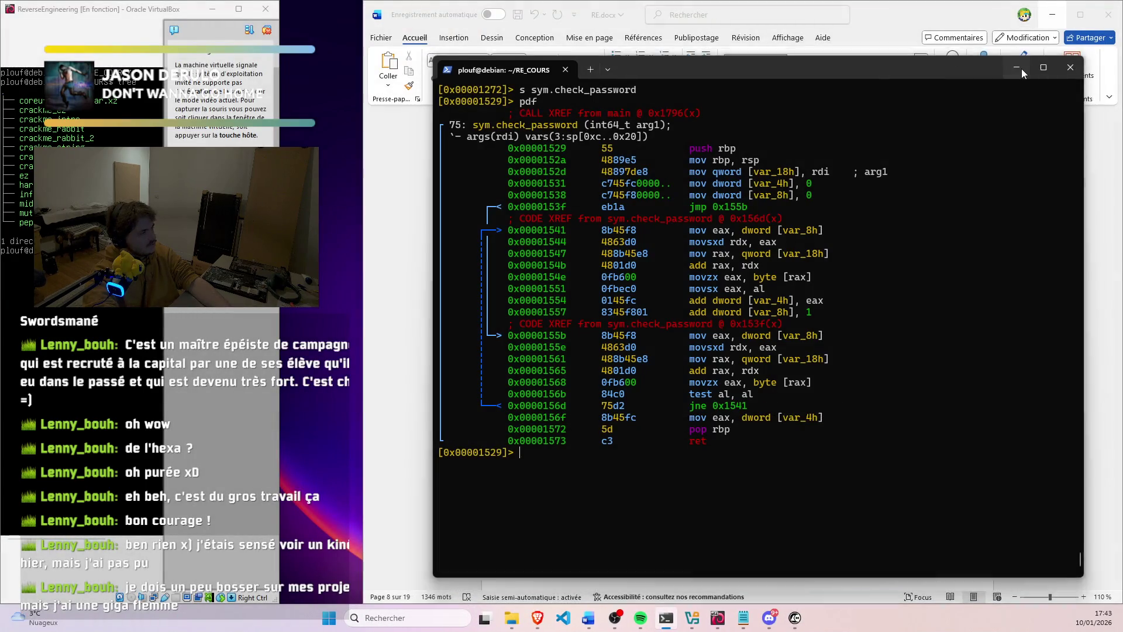
left_click(1017, 67)
left_click(643, 251)
key("ctrl+v")
left_click(658, 359)
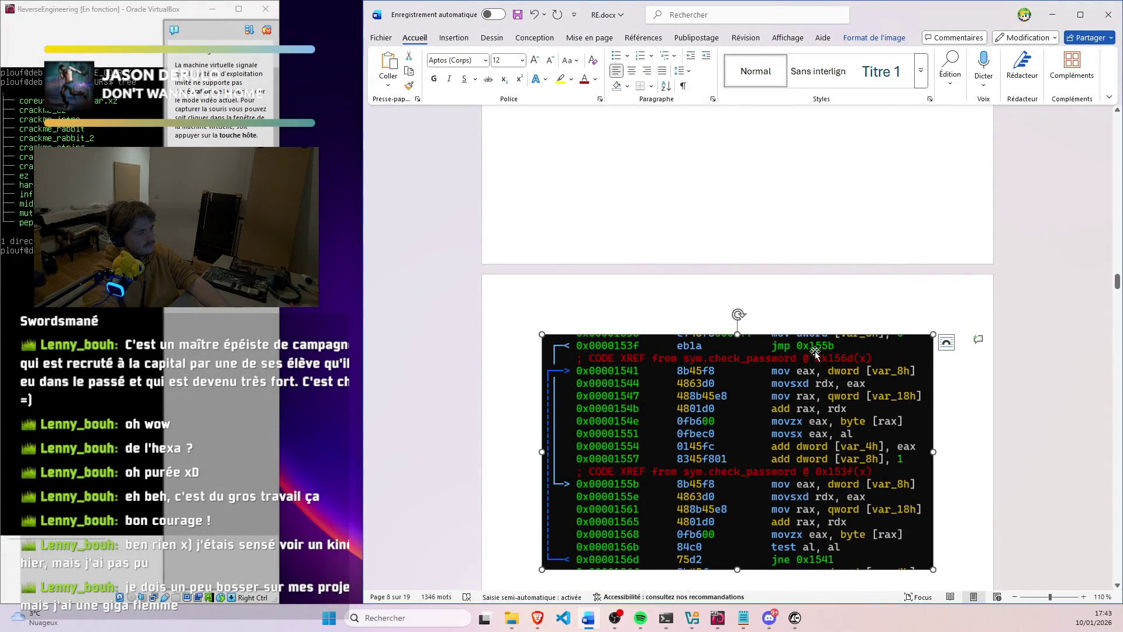
left_click_drag(933, 332, 853, 384)
scroll(717, 413, "up", 1)
scroll(732, 369, "up", 3)
left_click(769, 279)
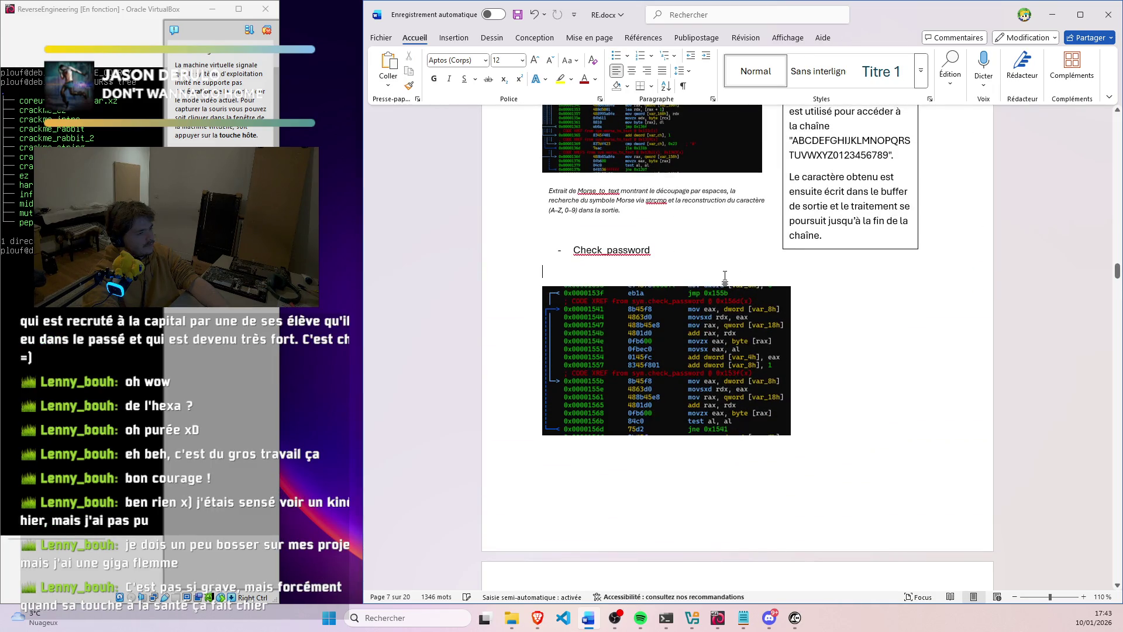
Pull the image up under Check_password and select the Morse_to_text explanation box
key("Delete")
scroll(853, 316, "up", 4)
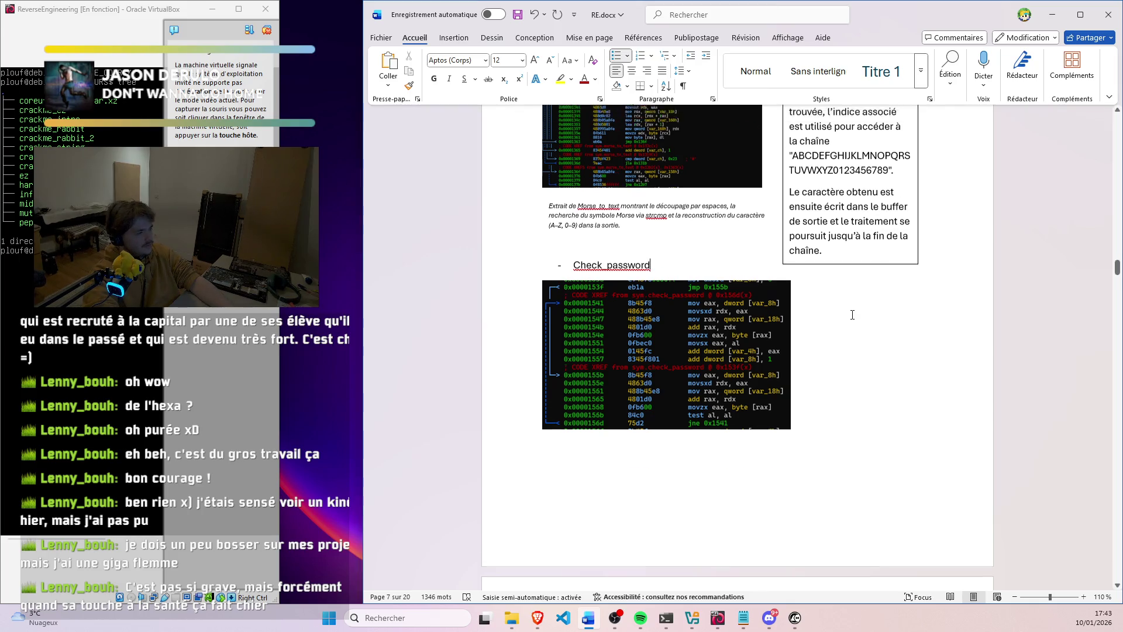
scroll(856, 340, "up", 1)
left_click(855, 341)
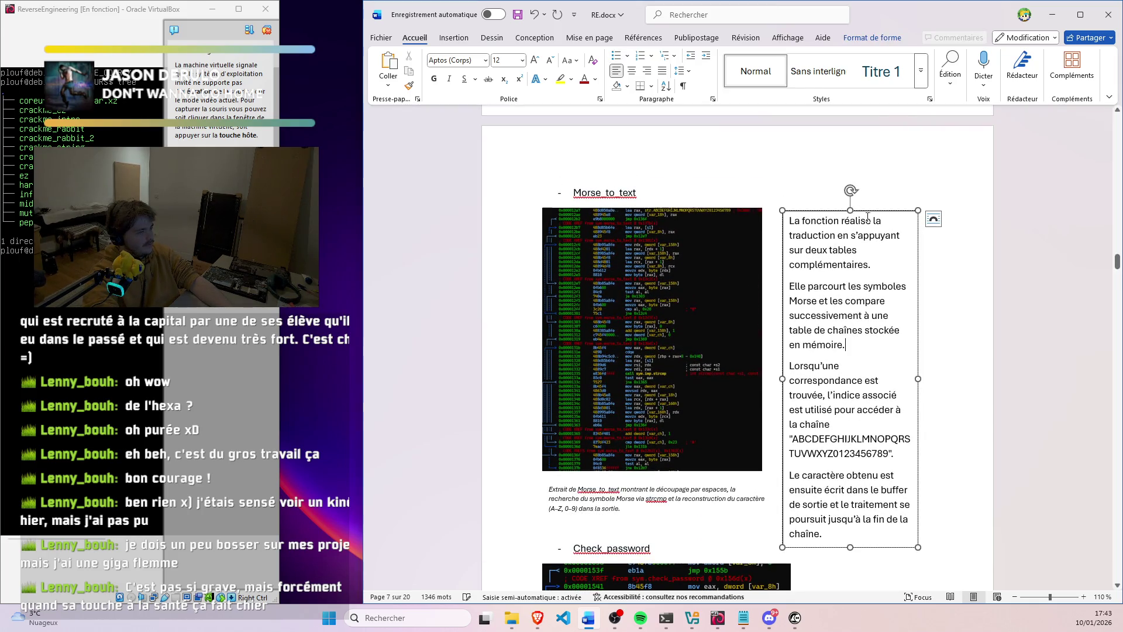
left_click_drag(868, 212, 869, 182)
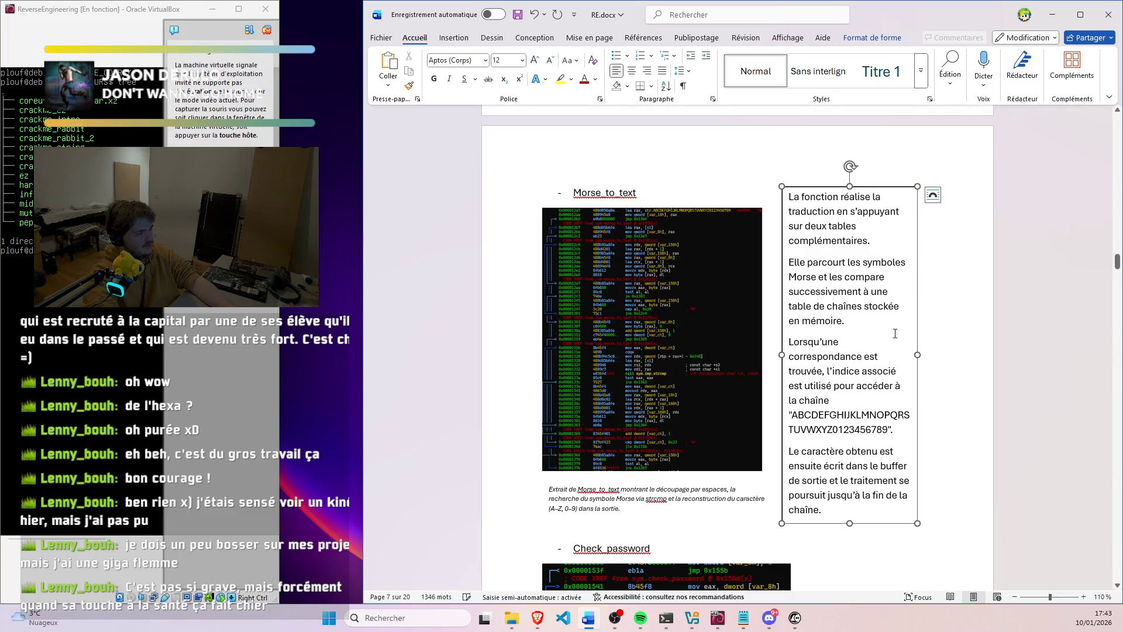
scroll(851, 352, "down", 2)
scroll(844, 369, "down", 2)
left_click(844, 370)
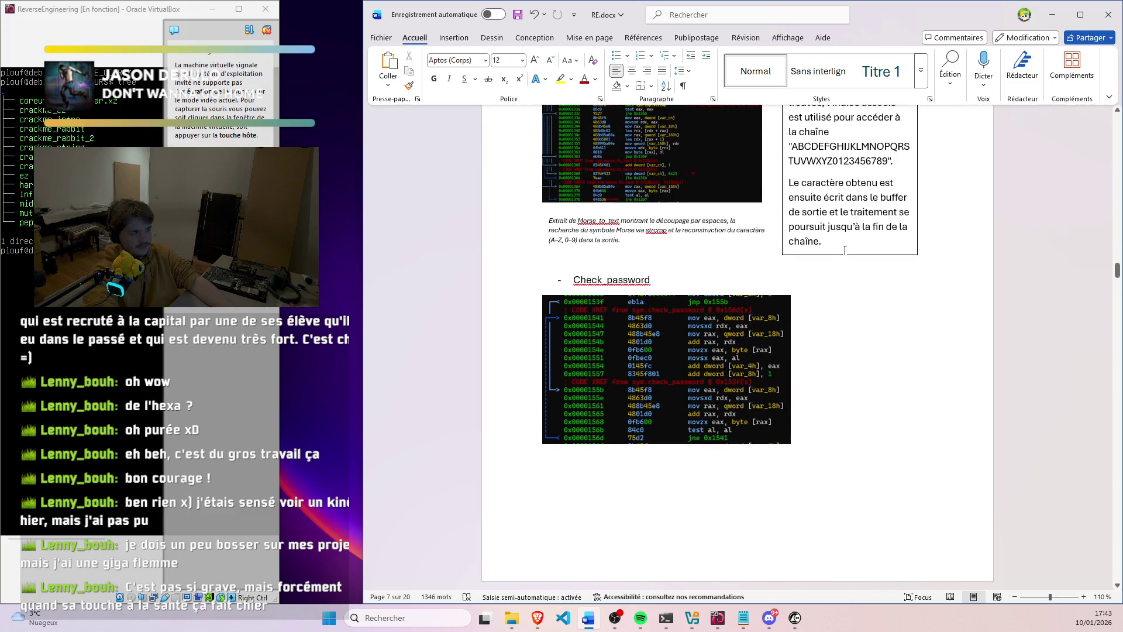
scroll(844, 303, "up", 3)
scroll(856, 351, "up", 3)
scroll(851, 439, "down", 3)
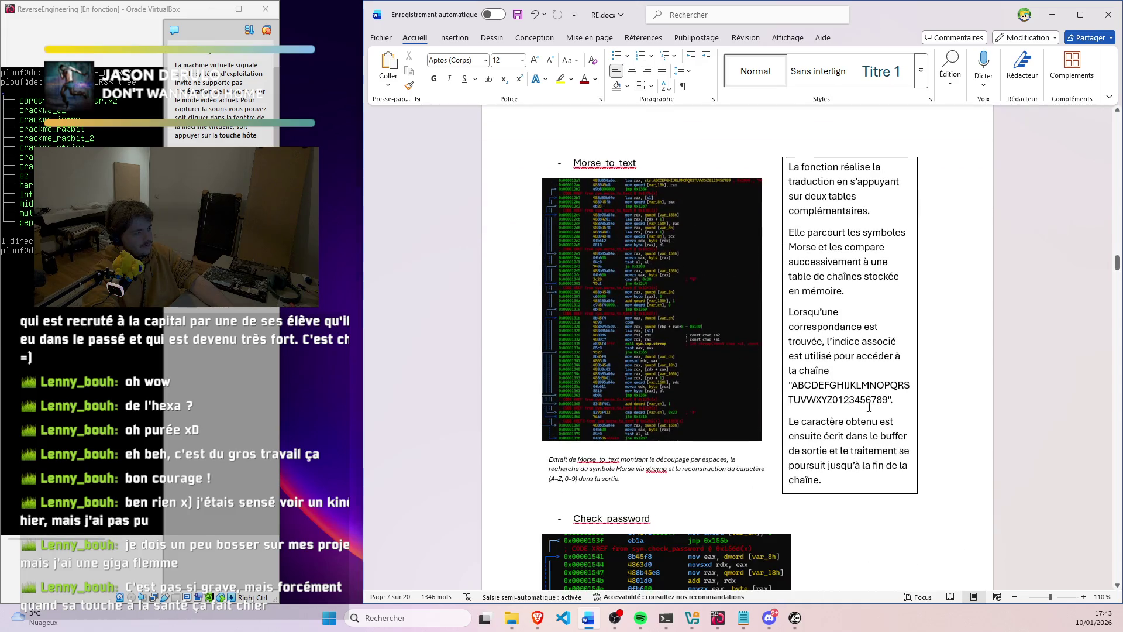
left_click(851, 492)
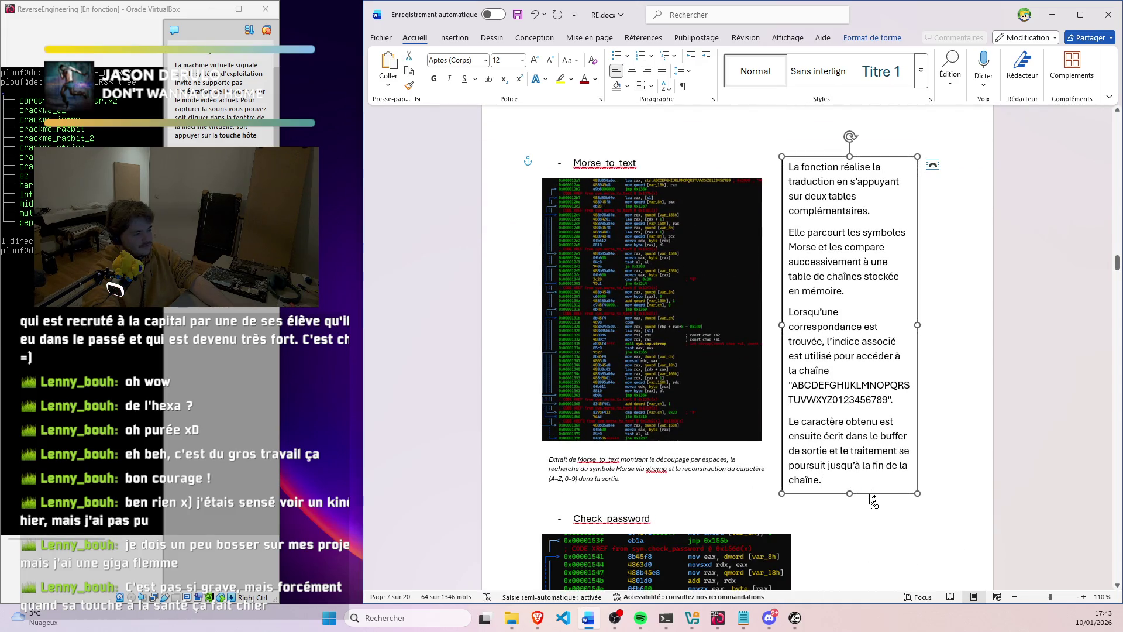
Duplicate the explanation box beside the Check_password image and select all its Morse text
left_click_drag(870, 491, 814, 308)
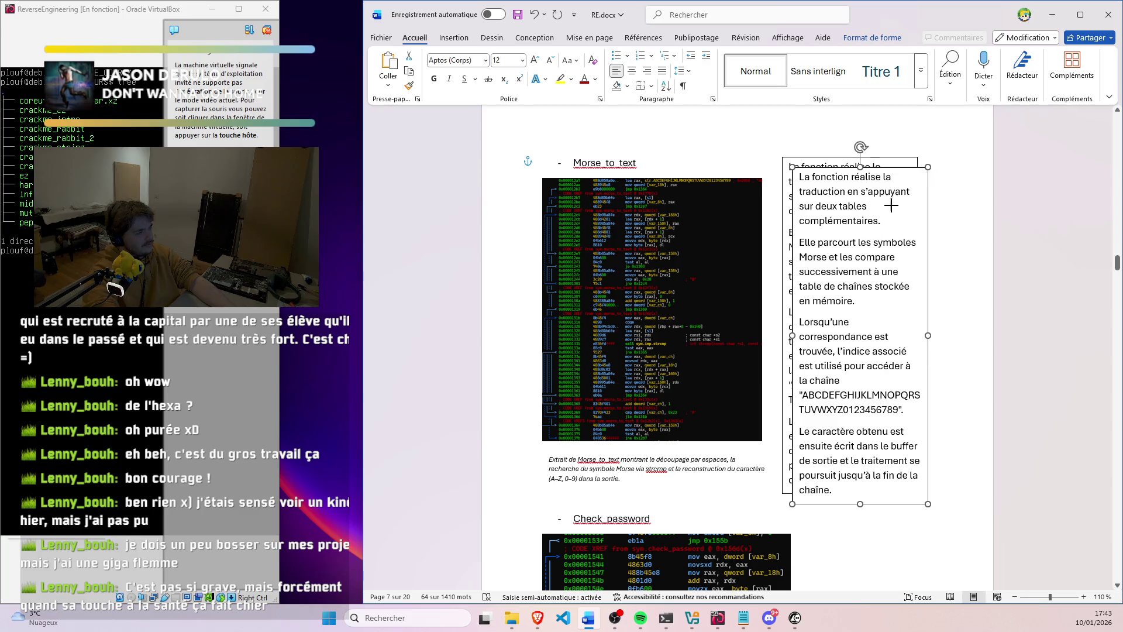
left_click_drag(813, 308, 914, 321)
scroll(866, 225, "down", 3)
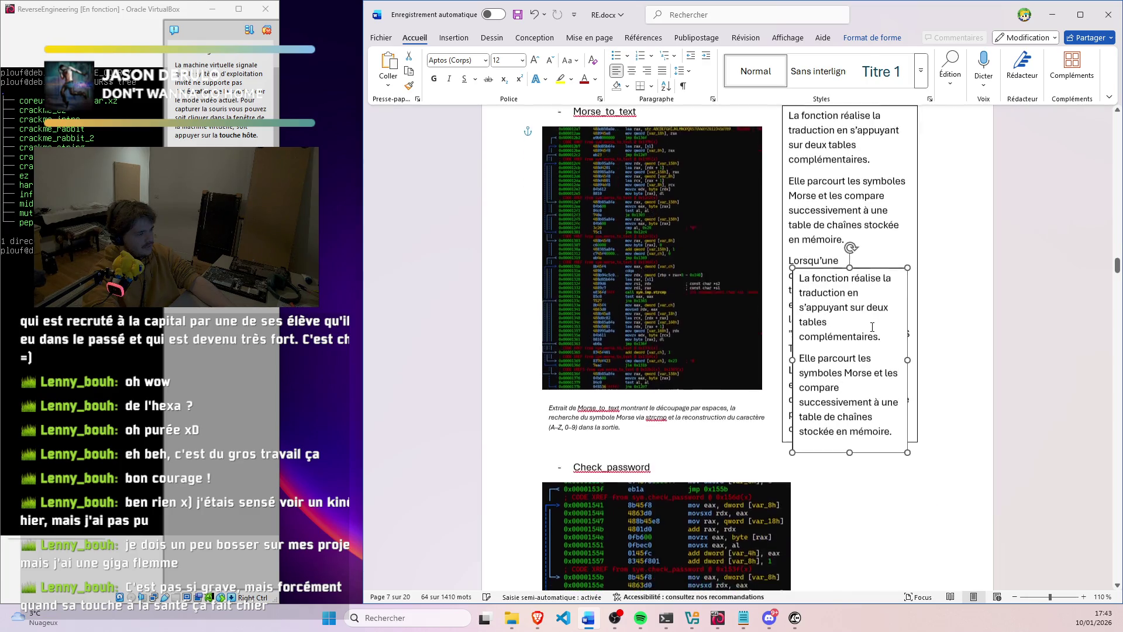
left_click_drag(871, 130, 886, 345)
left_click(867, 393)
key("ctrl+a")
Replace the Morse text with the check_password description and the paragraph about each iteration
key("Delete")
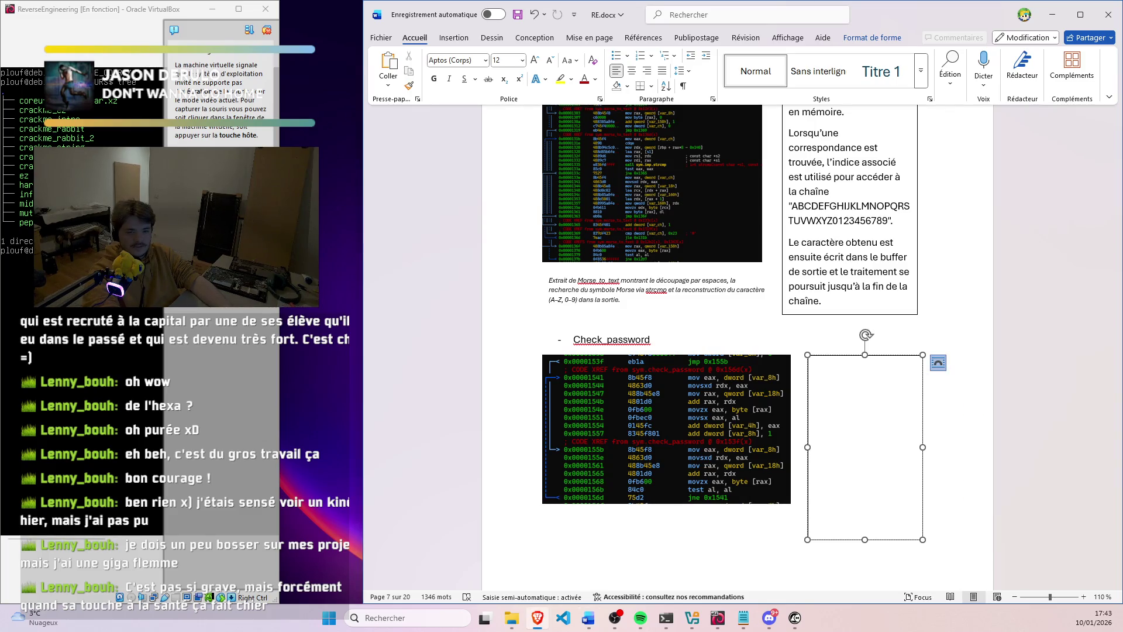
key("ctrl+v")
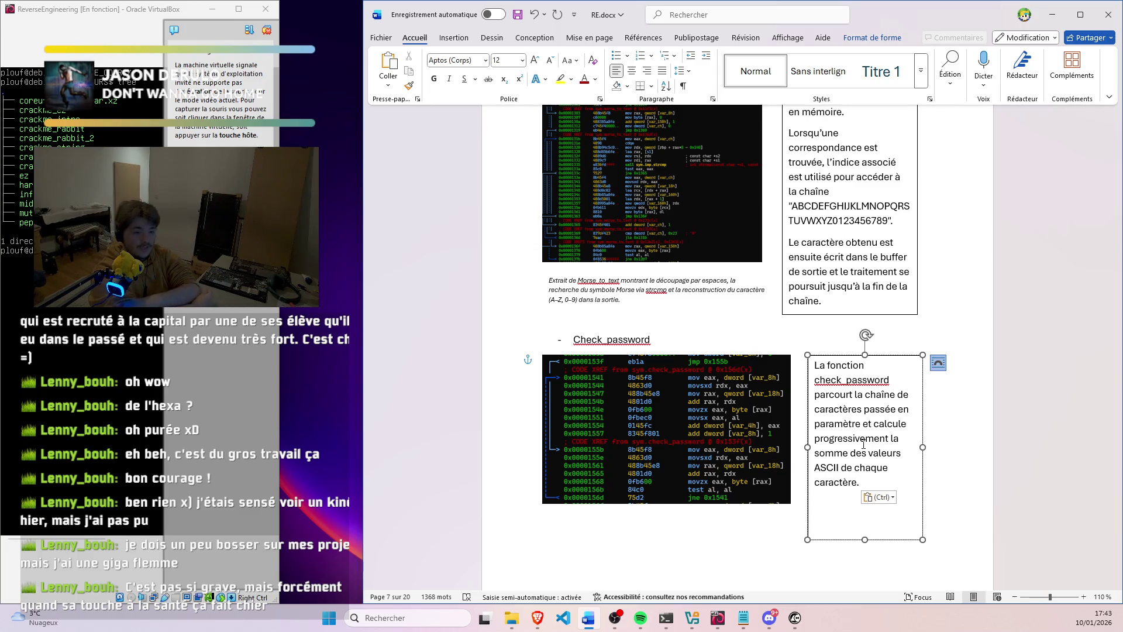
key("alt+Tab")
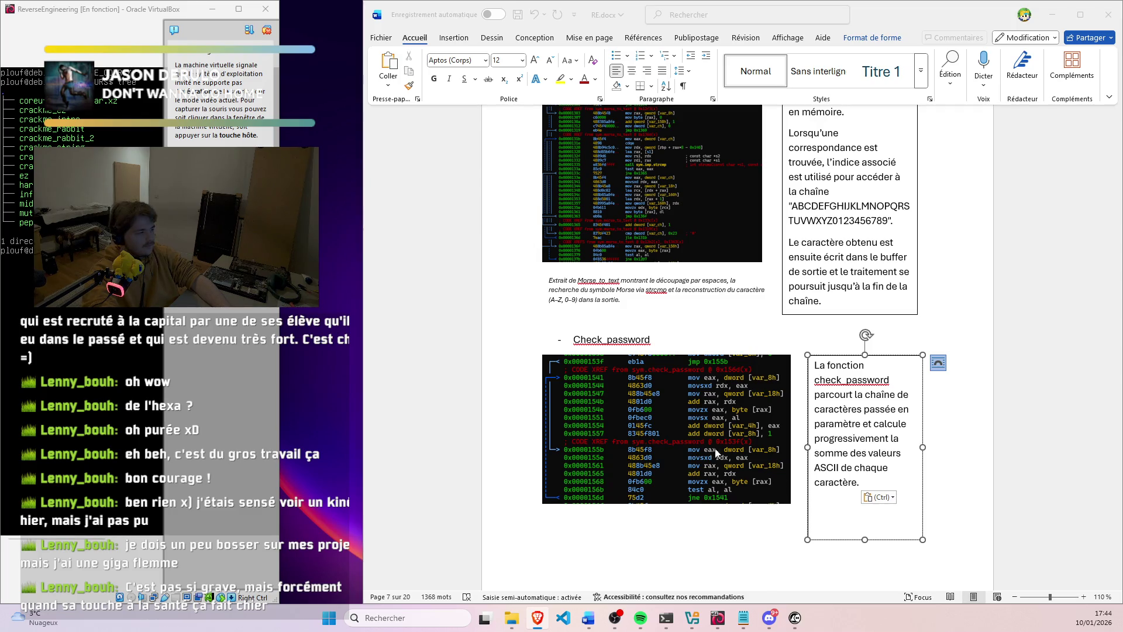
left_click(855, 478)
key("ctrl+v")
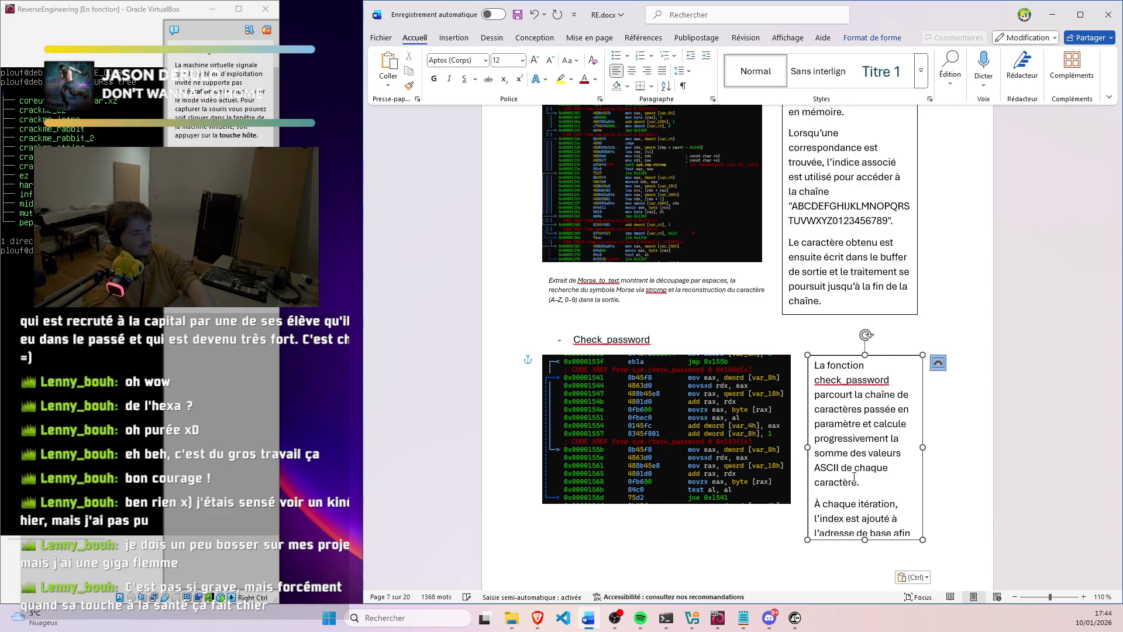
scroll(890, 467, "down", 3)
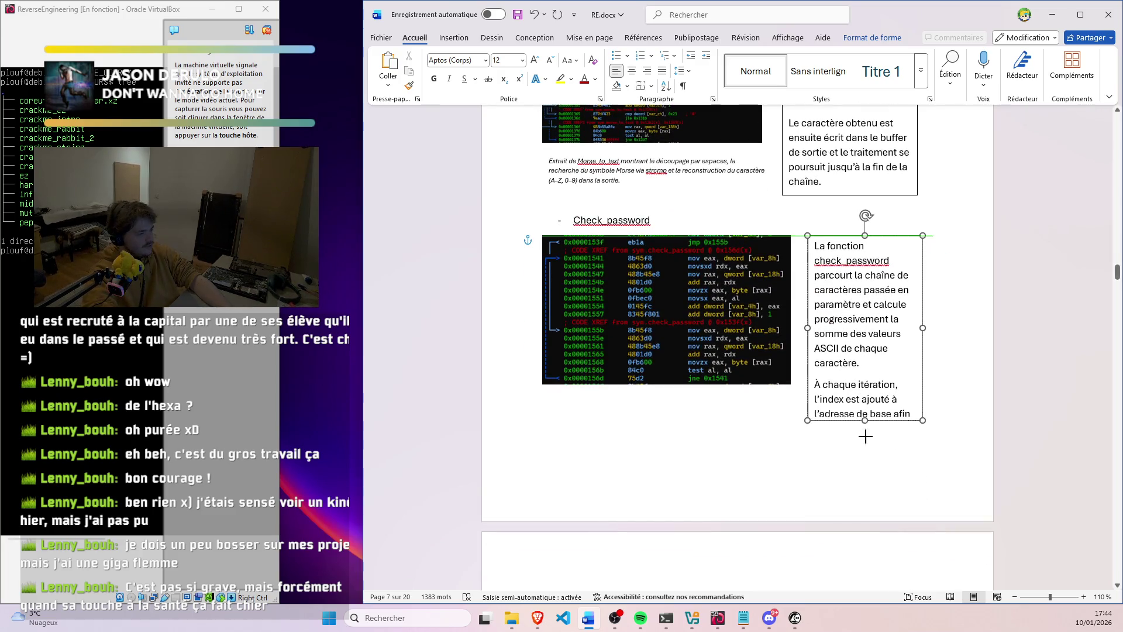
left_click_drag(865, 420, 865, 475)
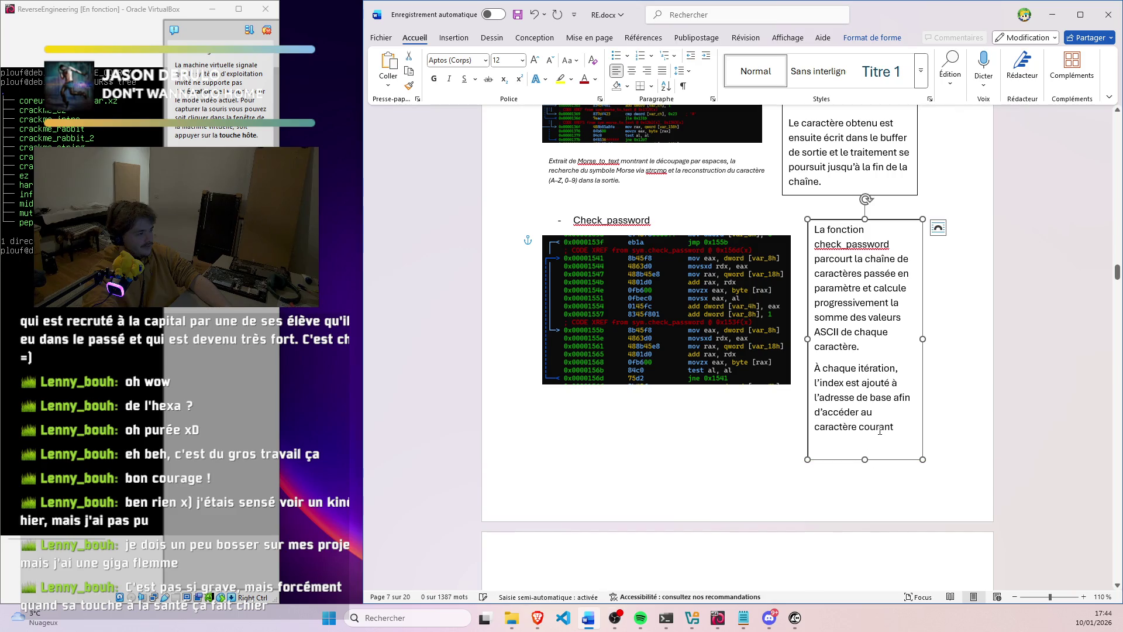
Trim the iteration sentence after l'adresse and paste the ASCII accumulator sentence
mouse_move(885, 423)
left_mouse_down()
mouse_move(815, 396)
mouse_move(849, 398)
left_mouse_up()
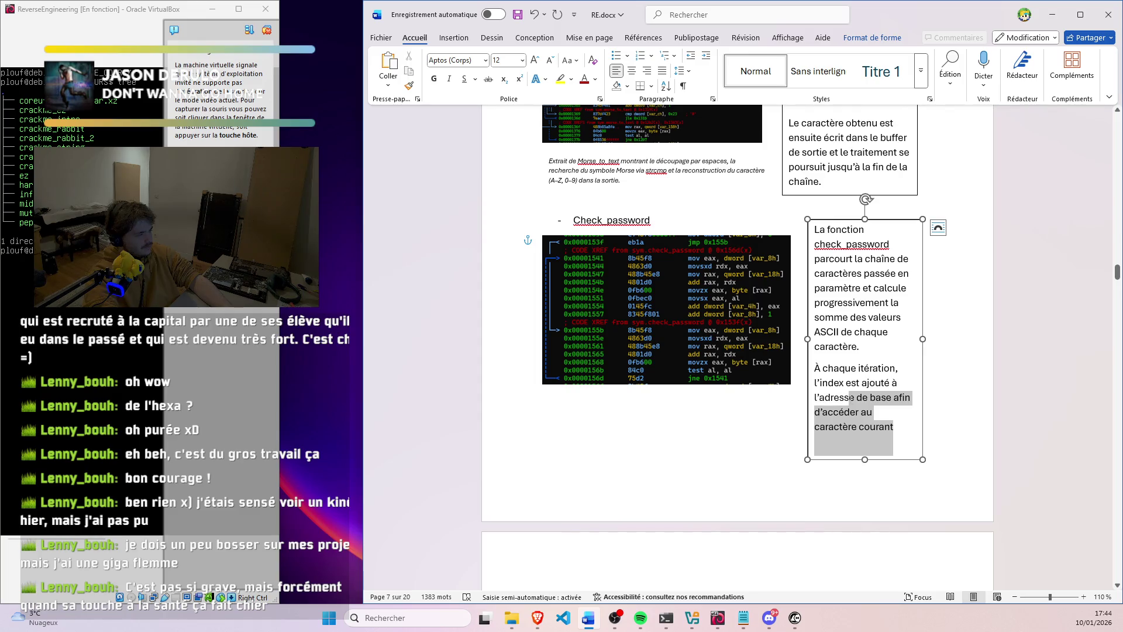
left_click_drag(857, 398, 866, 399)
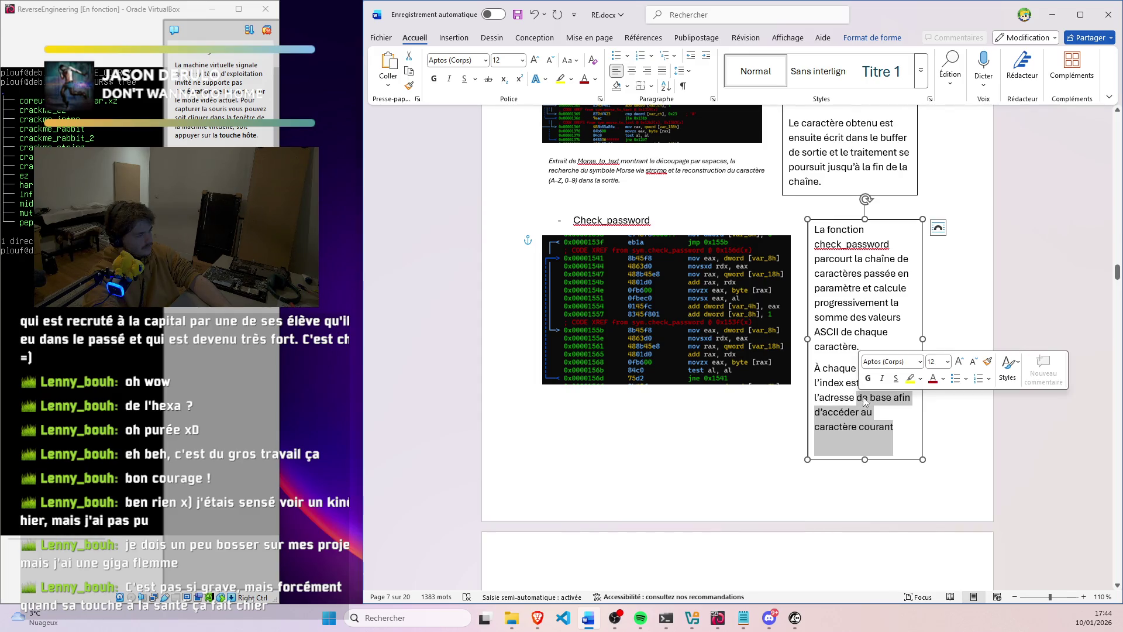
key("BackSpace")
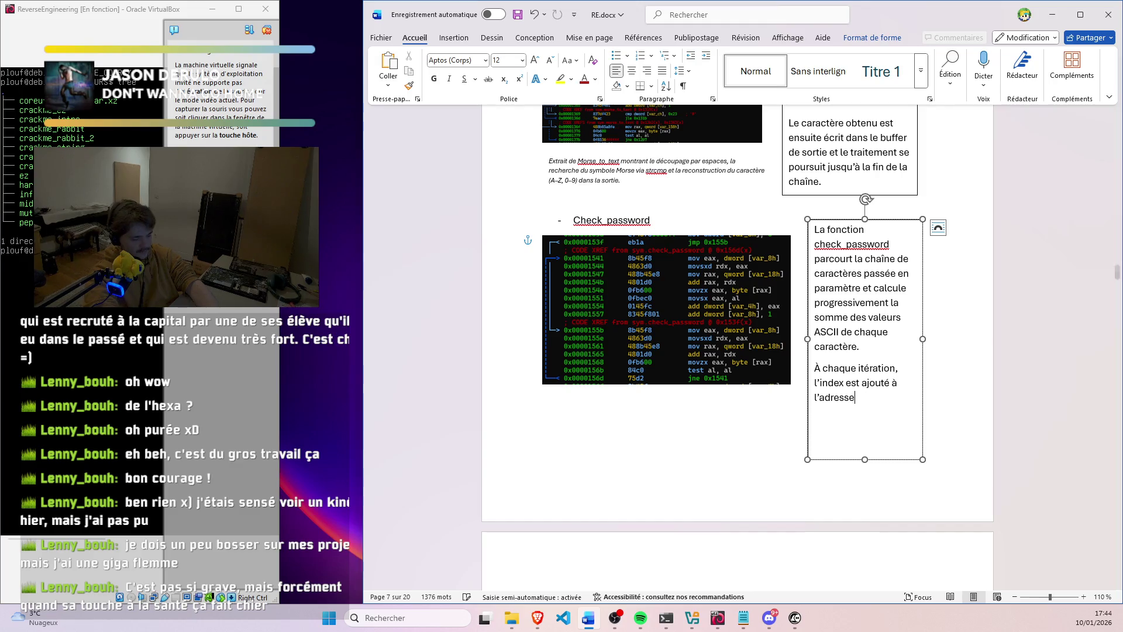
type(".")
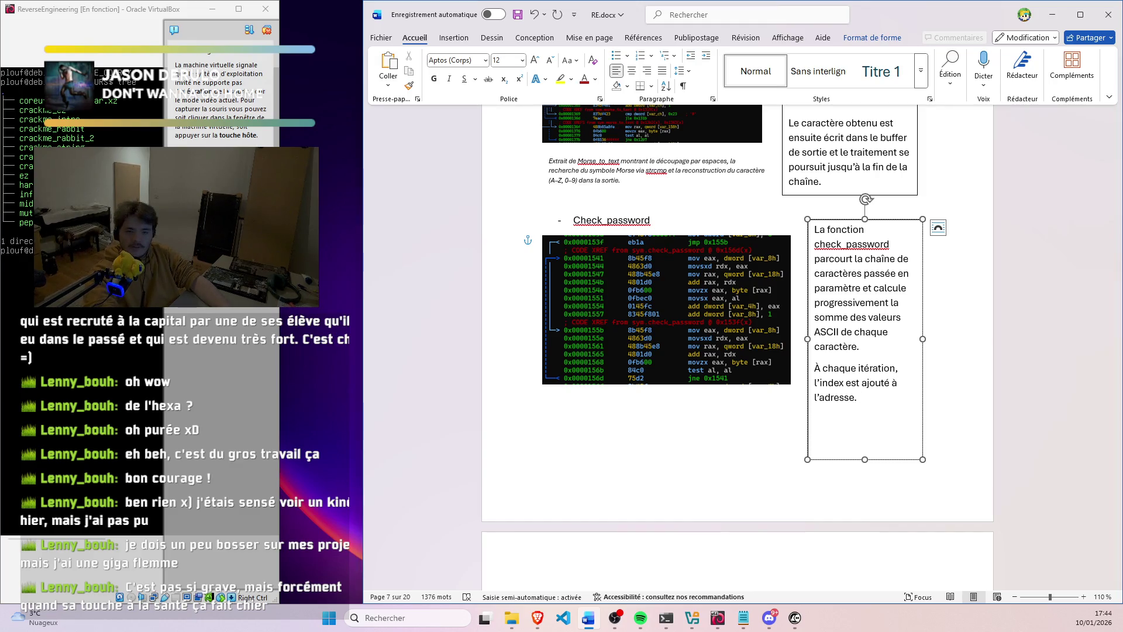
key("alt+Tab")
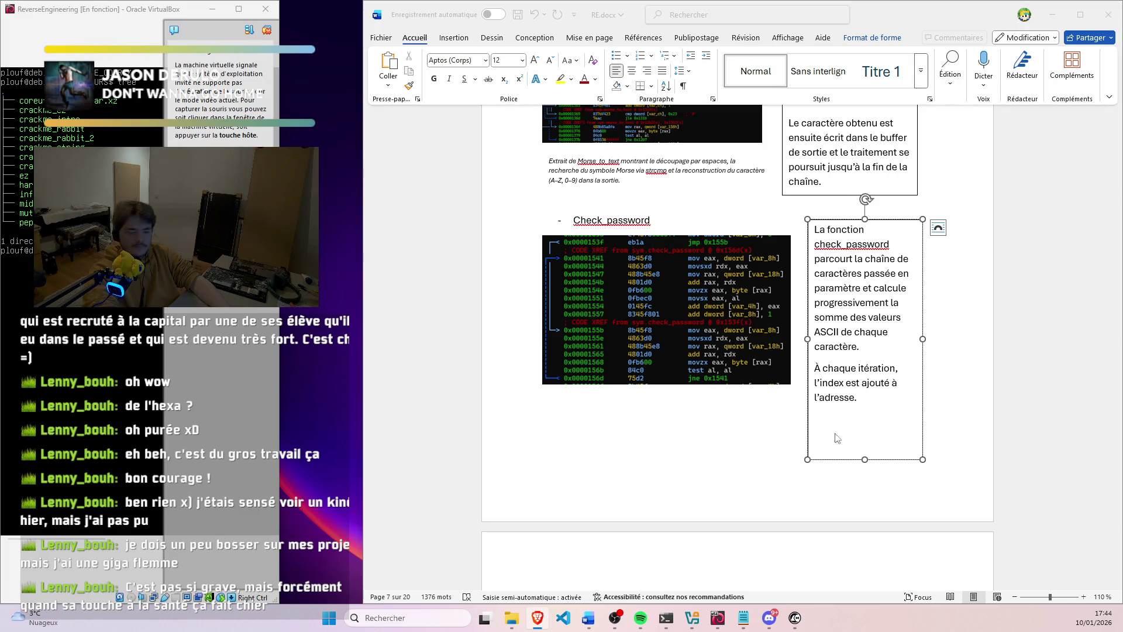
key("alt+Tab")
type("La valeur ASCII du caractère est ensuite ajoutée à un accumulateur")
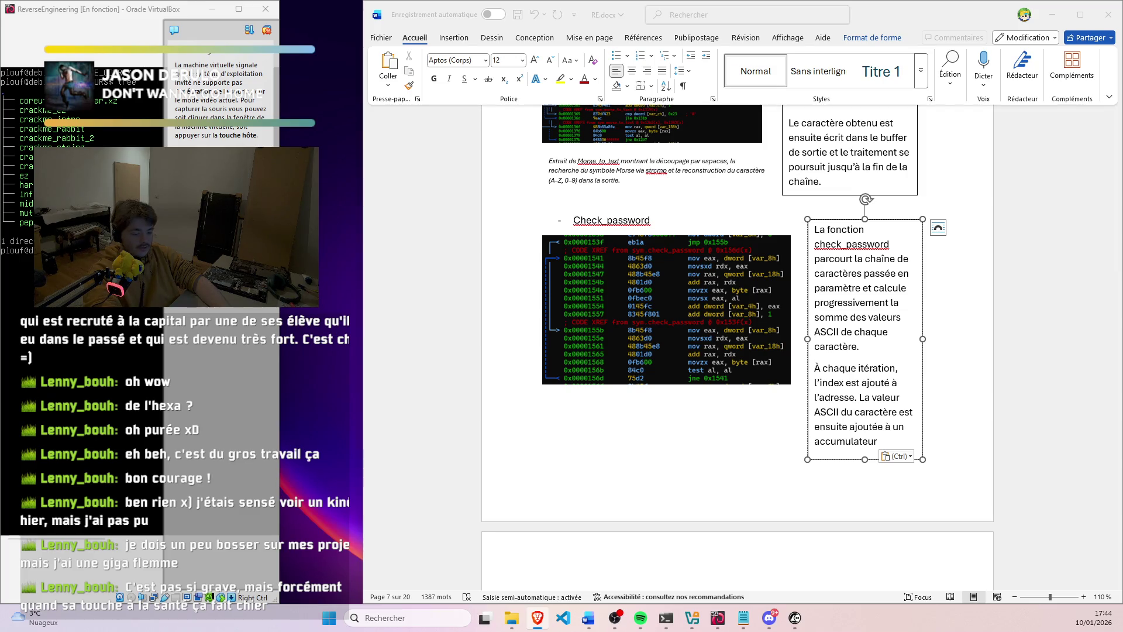
left_click(561, 418)
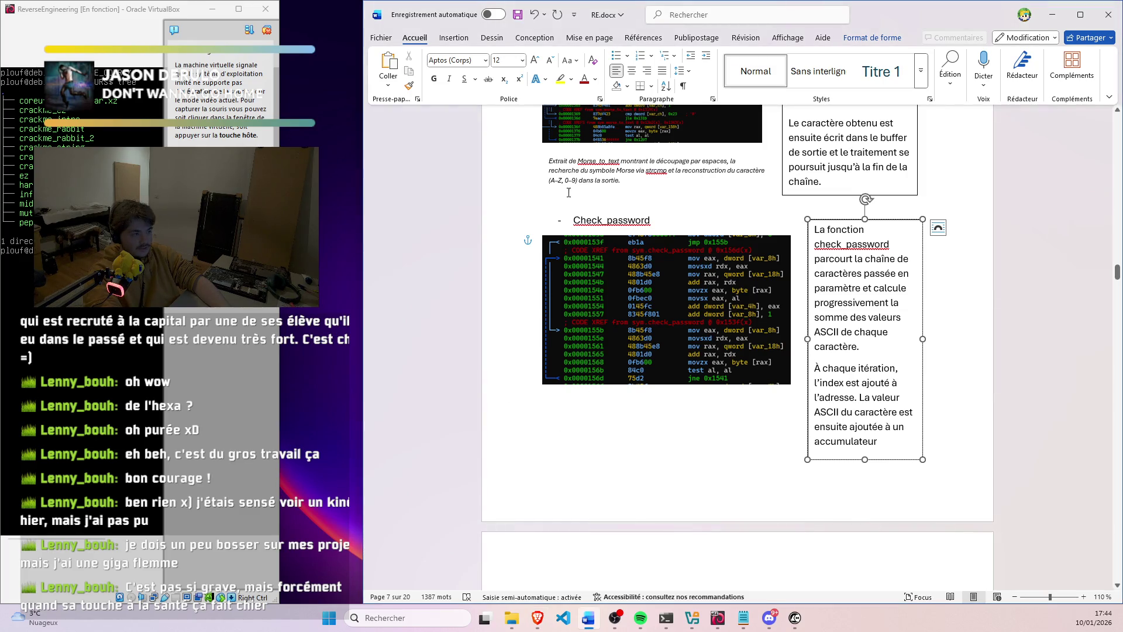
left_click(571, 161)
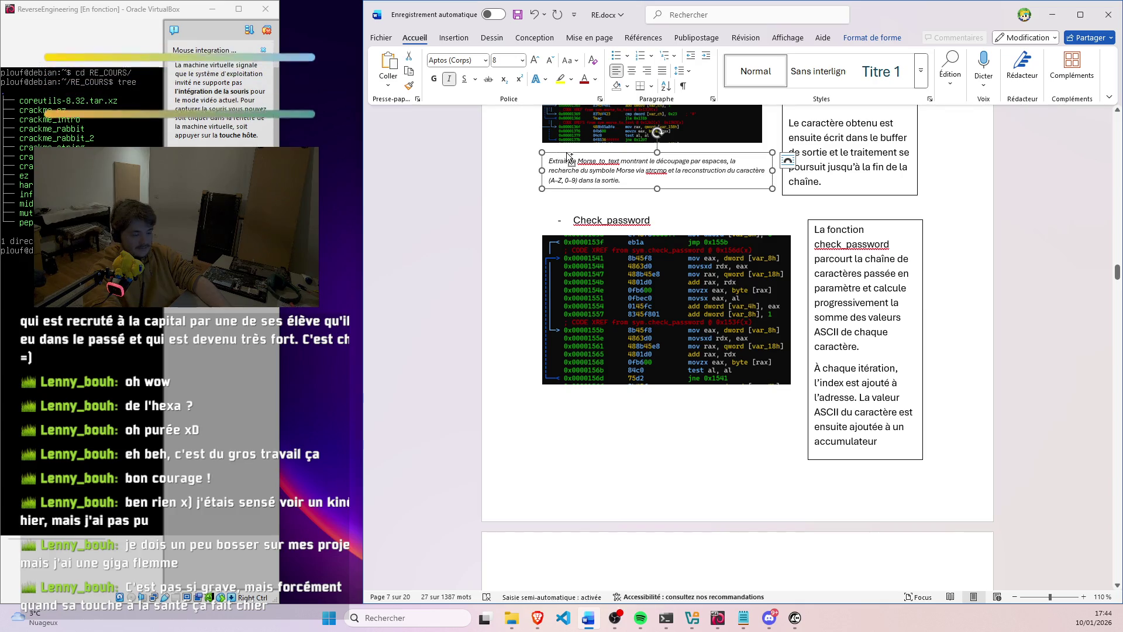
Place a caption under the Check_password image describing the character walk, ASCII addition and null-character stop
key("ctrl+v")
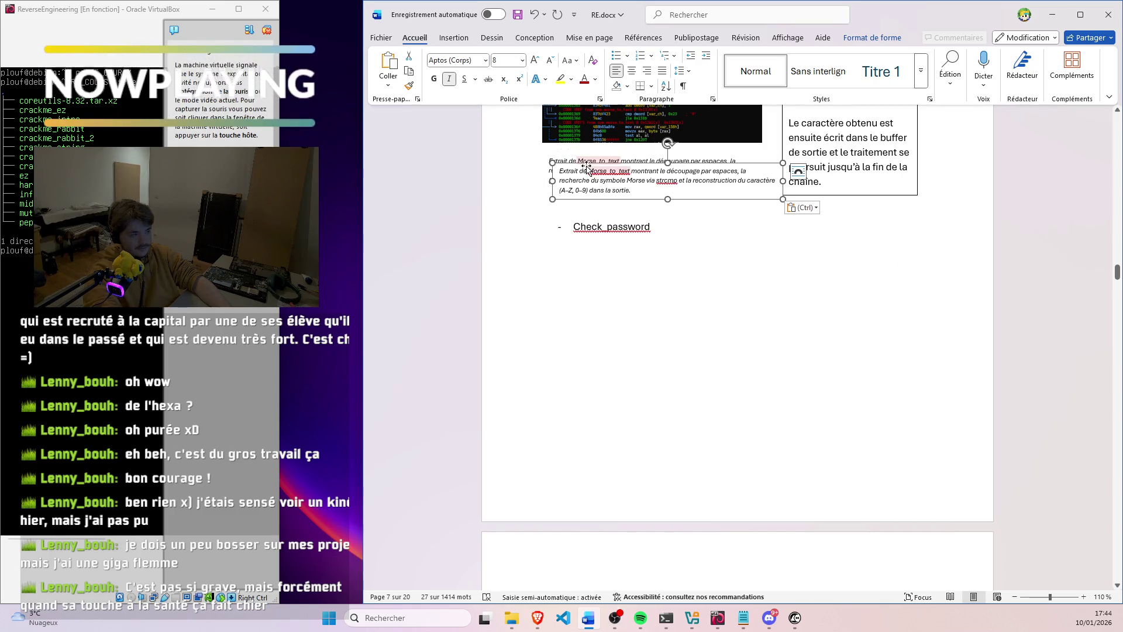
mouse_move(586, 166)
left_mouse_down()
mouse_move(588, 427)
mouse_move(578, 395)
left_mouse_up()
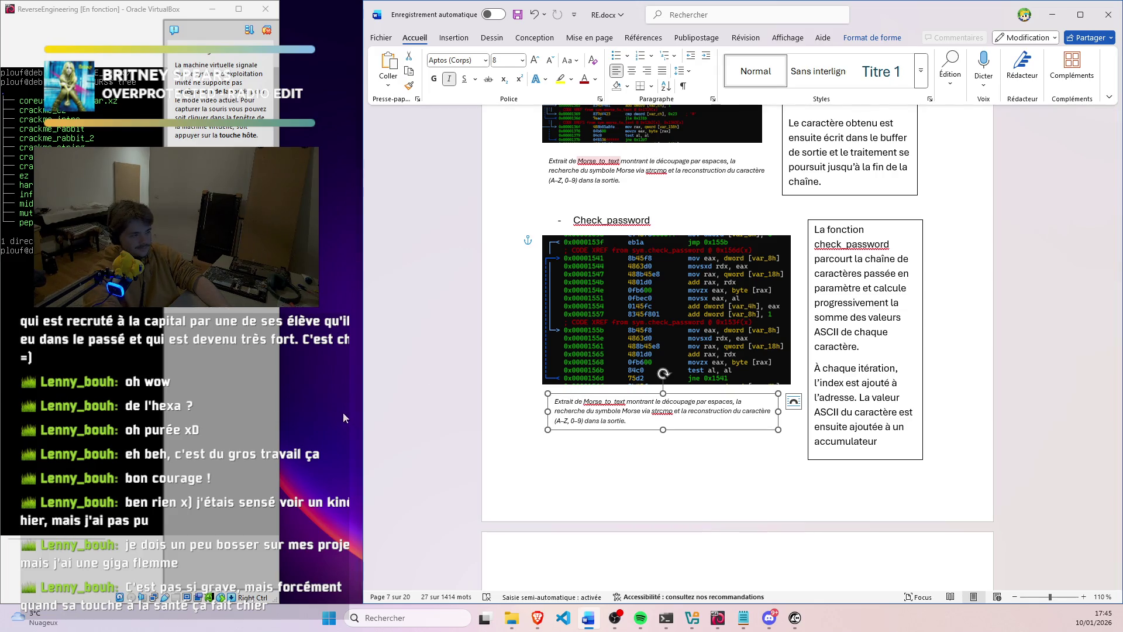
key("alt+Tab")
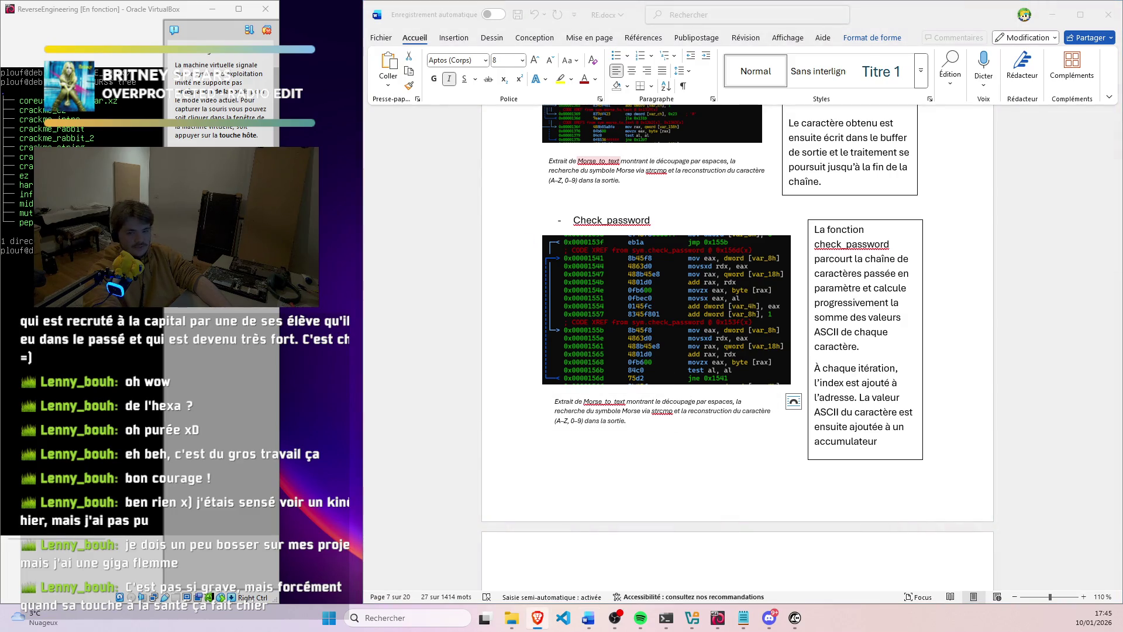
left_click(549, 405)
key("ctrl+a")
key("ctrl+v")
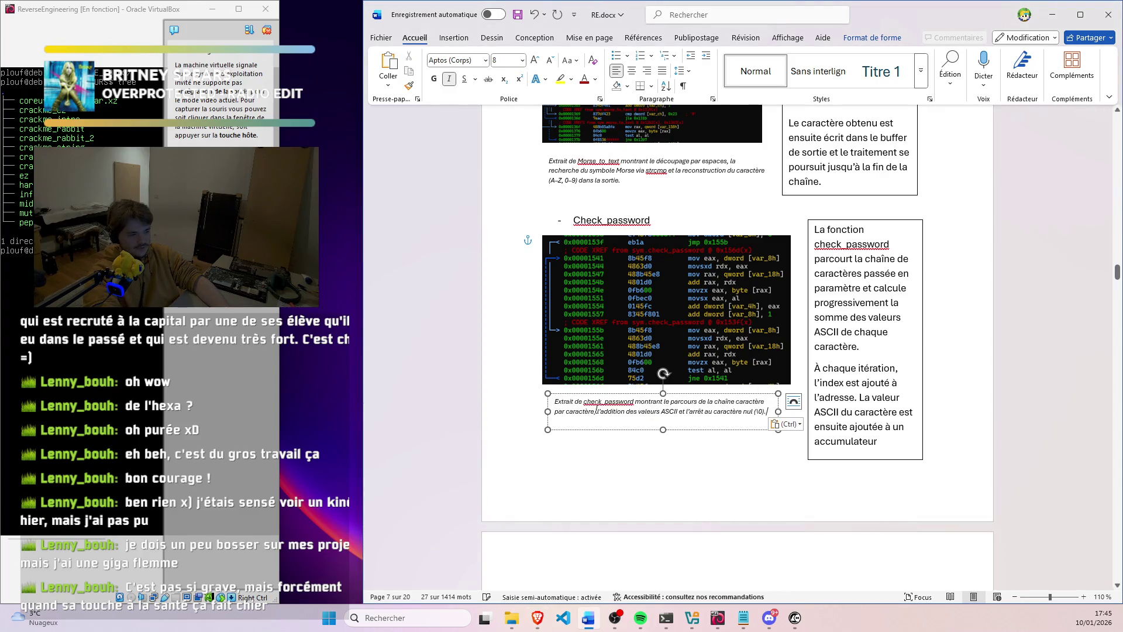
key("BackSpace")
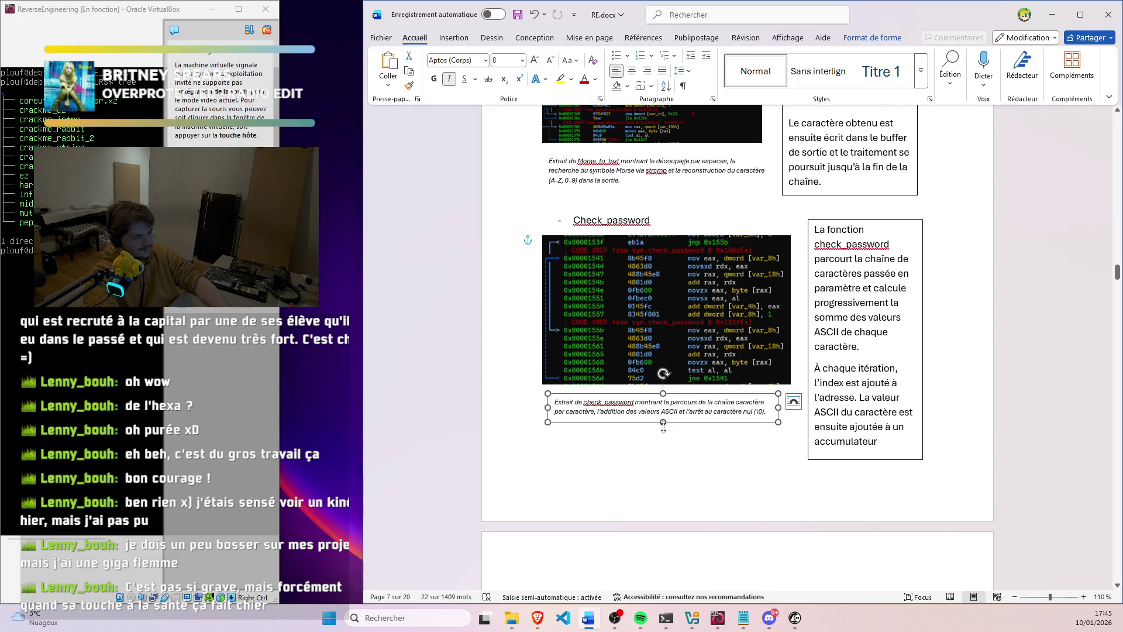
Try removing the repeated 'caractère' in the caption, then undo to keep the 'au caractère' wording
left_click(639, 445)
triple_click(696, 411)
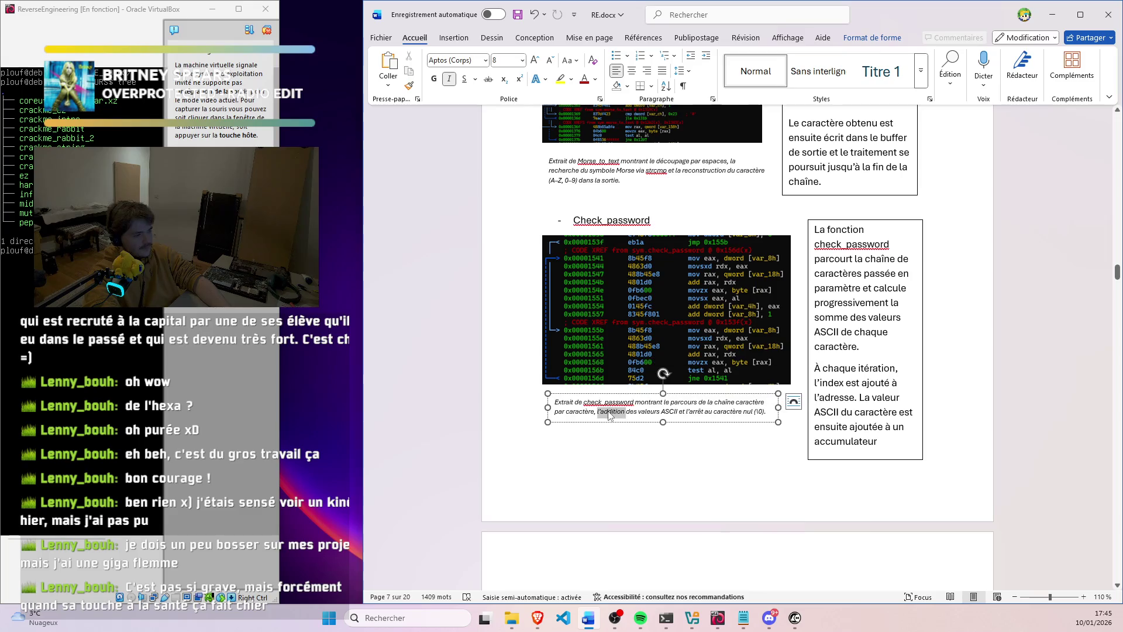
left_click(697, 404)
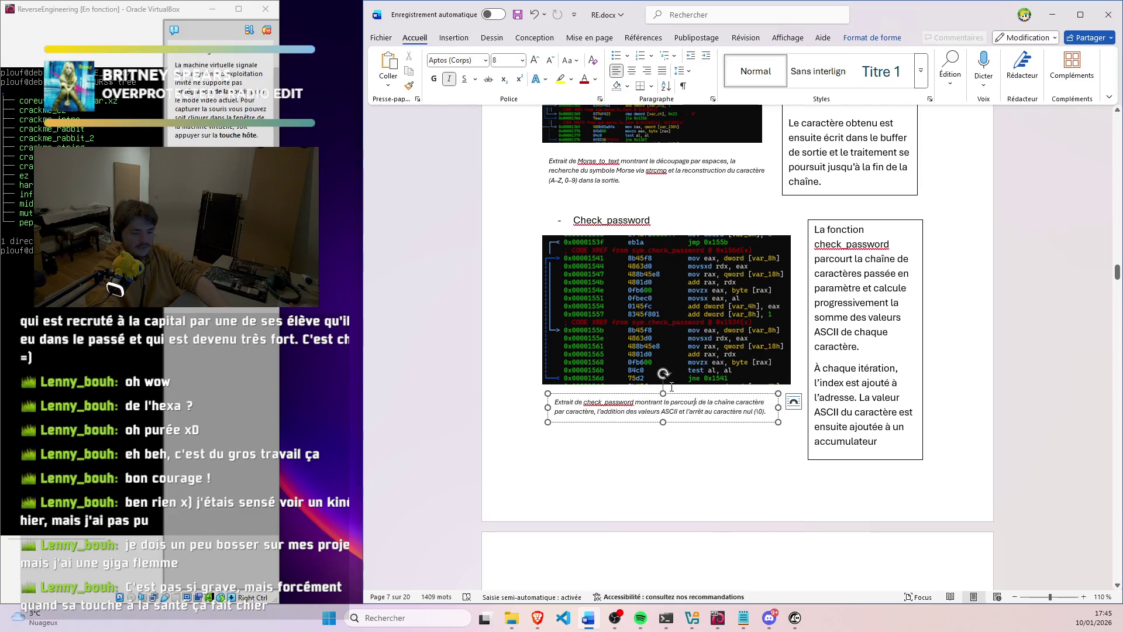
double_click(702, 406)
left_click(740, 412)
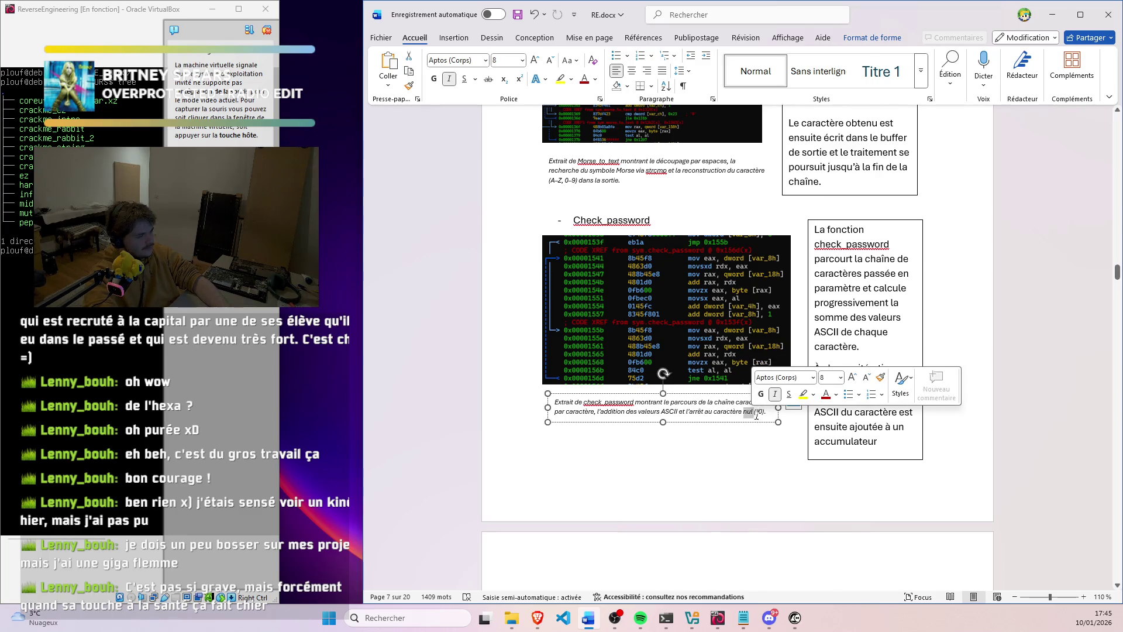
key("ctrl+BackSpace")
key("ctrl+BackSpace")
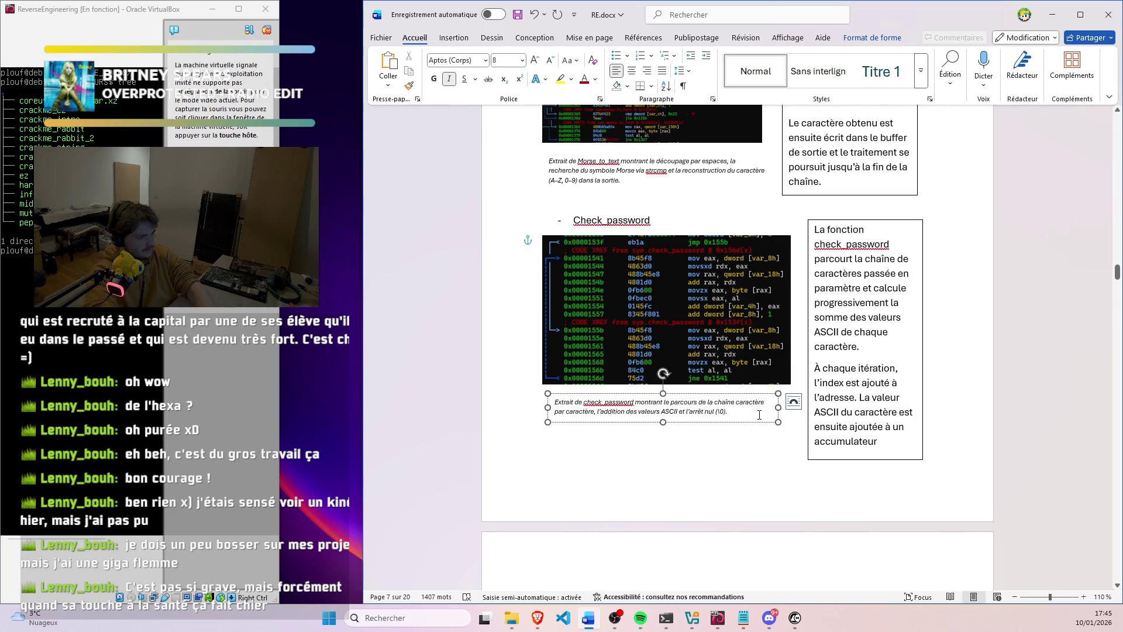
key("ctrl+z")
key("ctrl+z")
Delete 'nul' and the parentheses so the caption ends with 'caractère \0'
double_click(758, 414)
key("BackSpace")
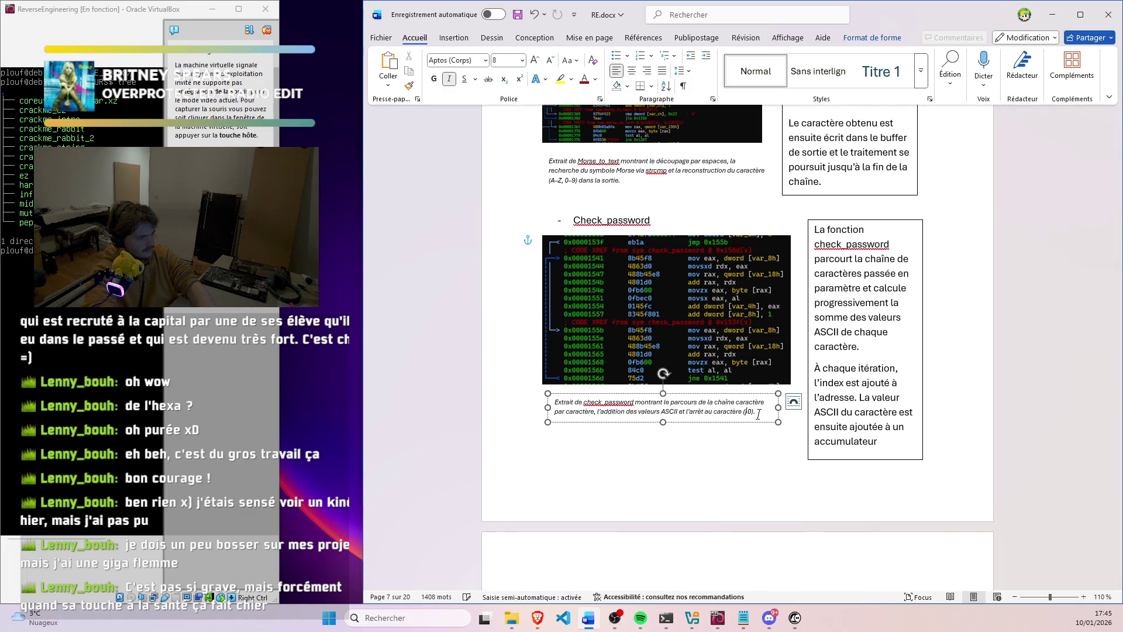
key("BackSpace")
key("BackSpace")
left_click(734, 444)
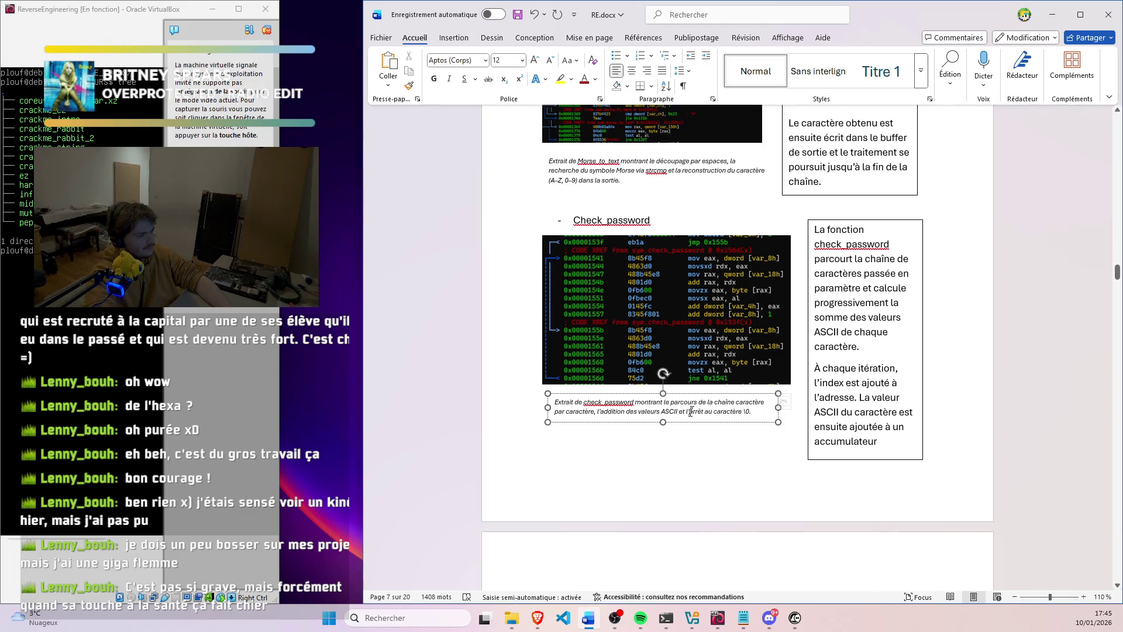
left_click(697, 463)
scroll(700, 456, "down", 1)
scroll(701, 456, "down", 3)
scroll(703, 453, "down", 4)
scroll(702, 454, "up", 3)
Remove the blank lines above Additional_check while keeping it on the next page
left_click(660, 433)
key("BackSpace")
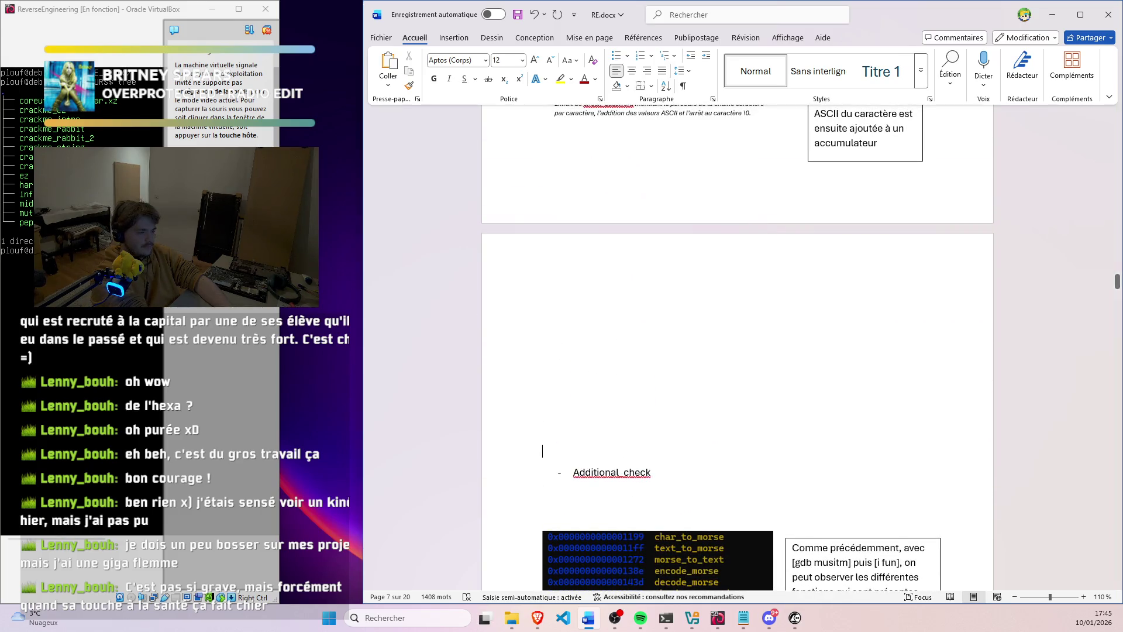
key("BackSpace")
key("BackSpace")
key("BackSpace")
key("BackSpace")
key("BackSpace")
key("BackSpace")
key("BackSpace")
key("BackSpace")
key("BackSpace")
key("BackSpace")
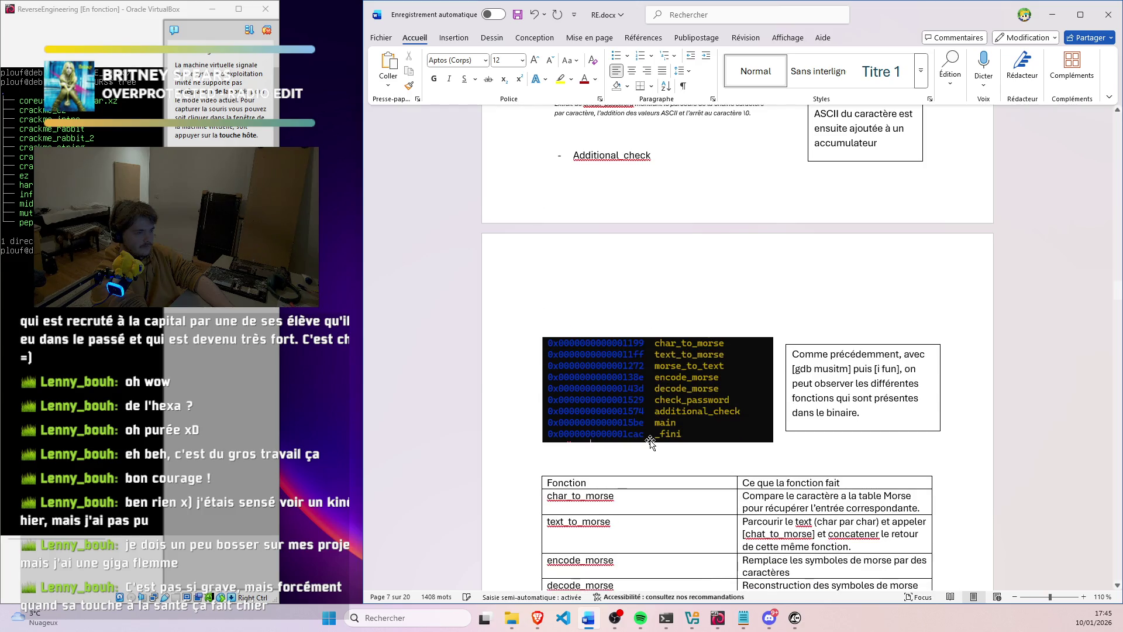
key("Return")
scroll(677, 447, "up", 3)
scroll(676, 447, "up", 2)
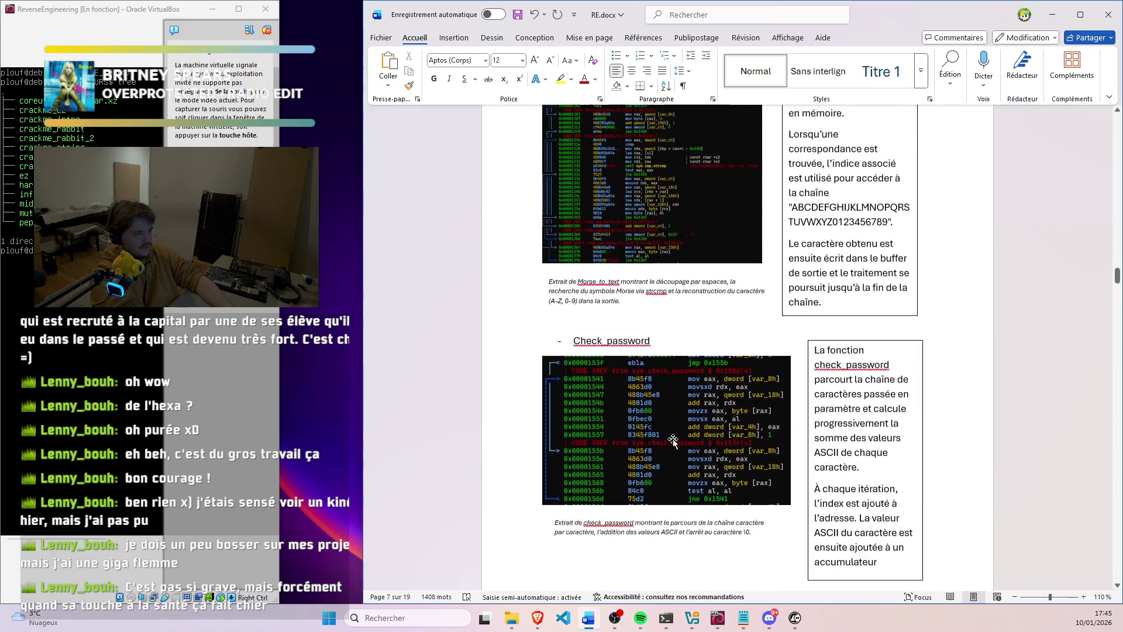
Snip the Check_password code and caption region of the screen with Win+Shift+S
key("alt+Tab")
scroll(599, 358, "down", 2)
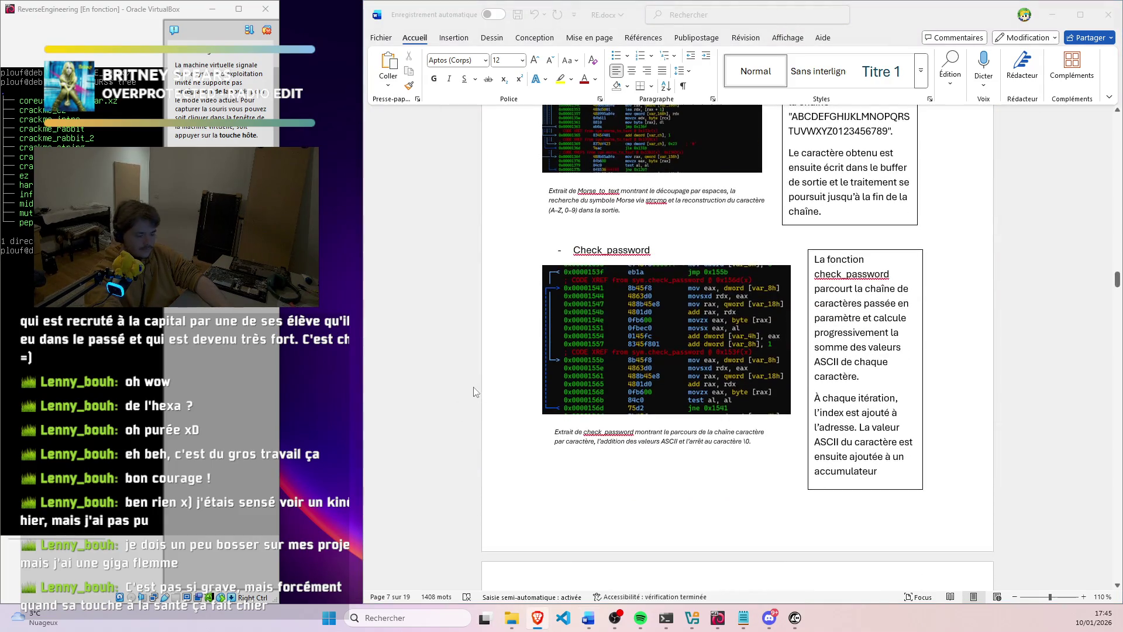
key("shift+super+s")
left_click_drag(527, 234, 944, 506)
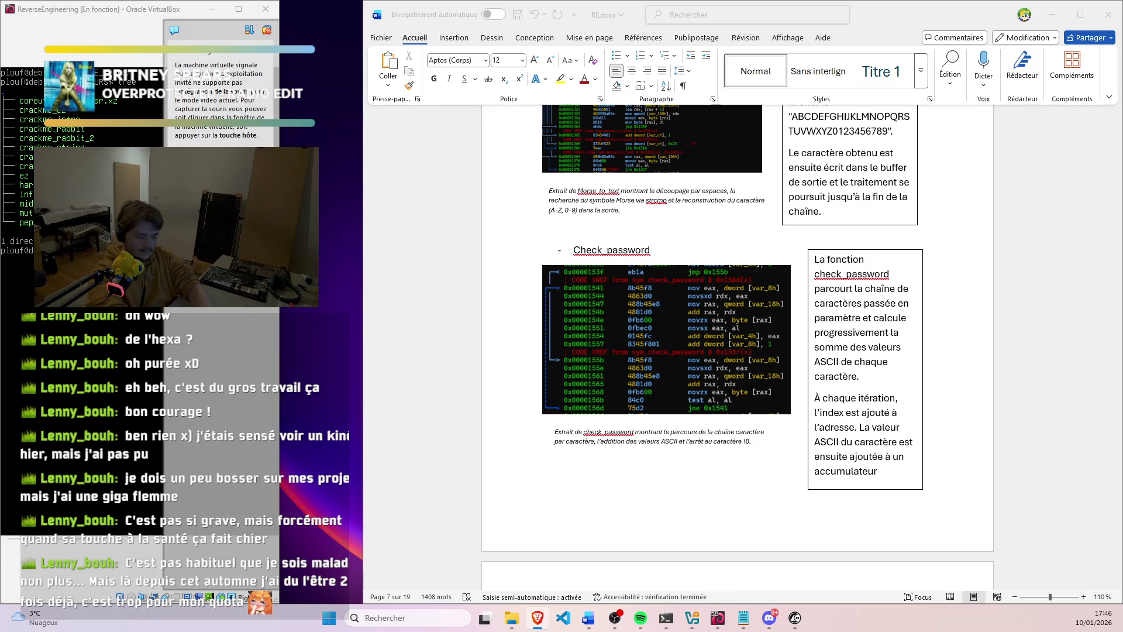
scroll(737, 351, "down", 3)
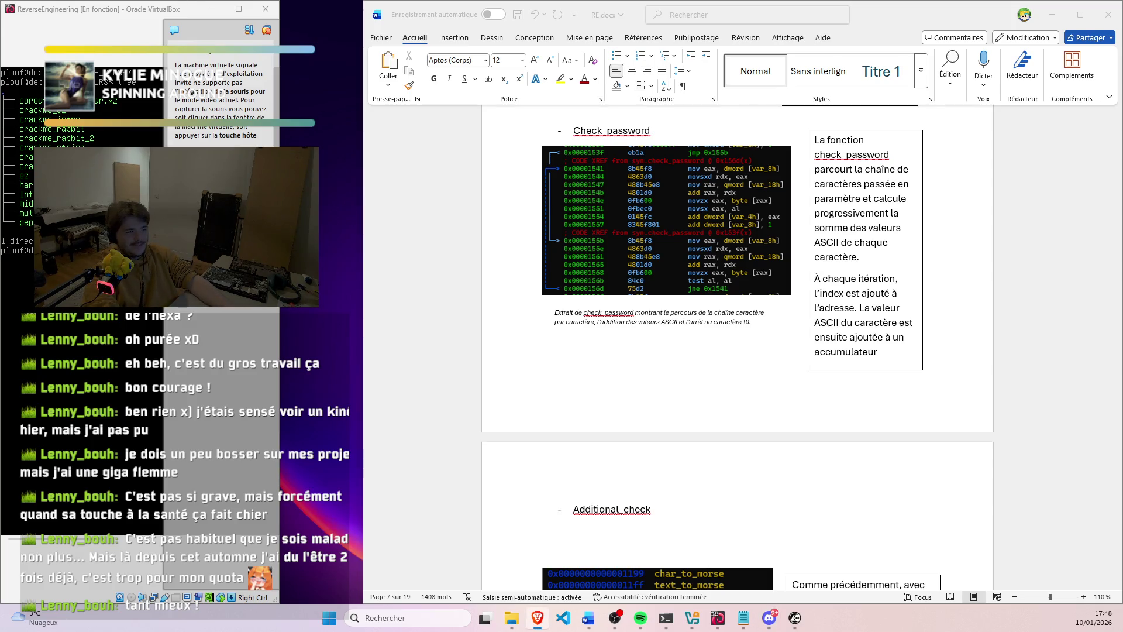
left_click(534, 331)
mouse_move(1116, 283)
left_mouse_down()
mouse_move(1117, 589)
mouse_move(1078, 328)
left_mouse_up()
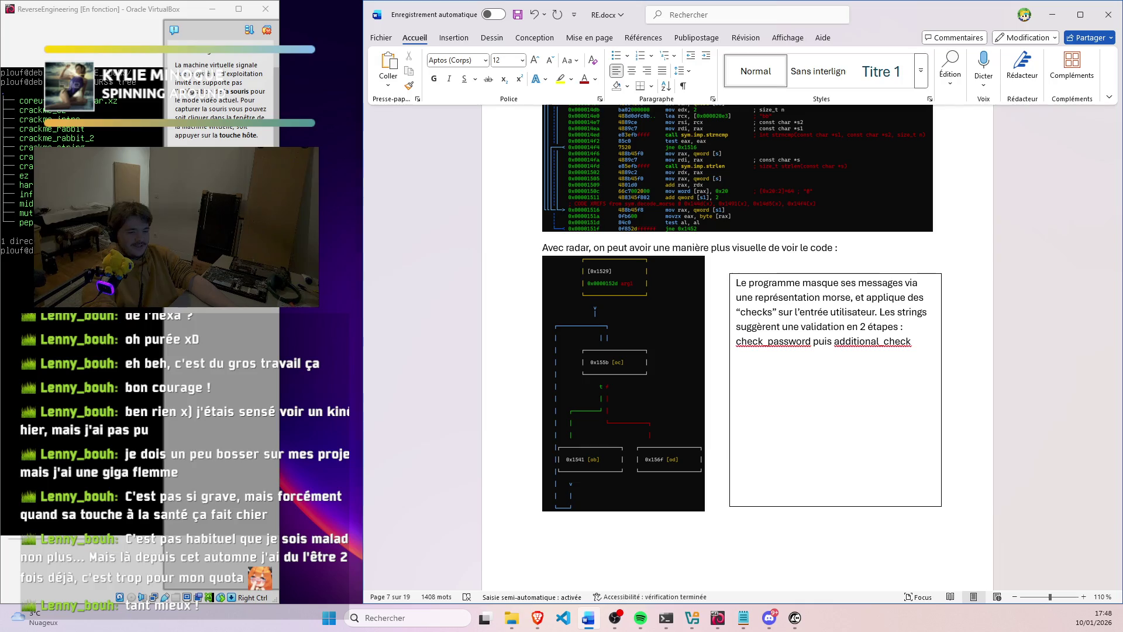
Switch between the chat application and the report's radar graph page
left_click(770, 619)
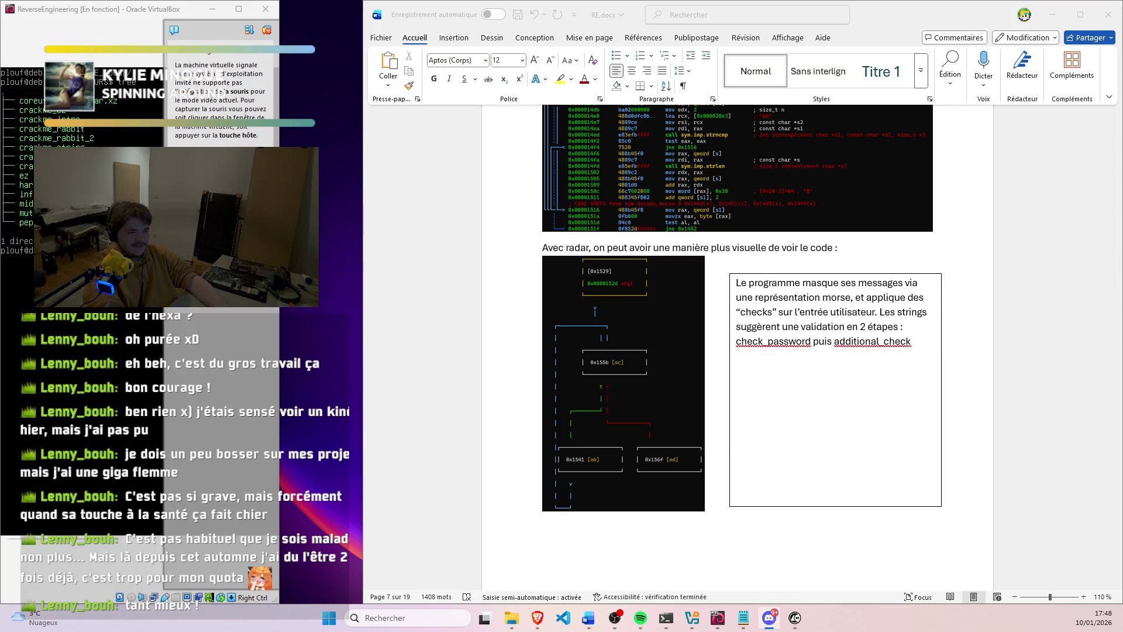
key("alt+Tab")
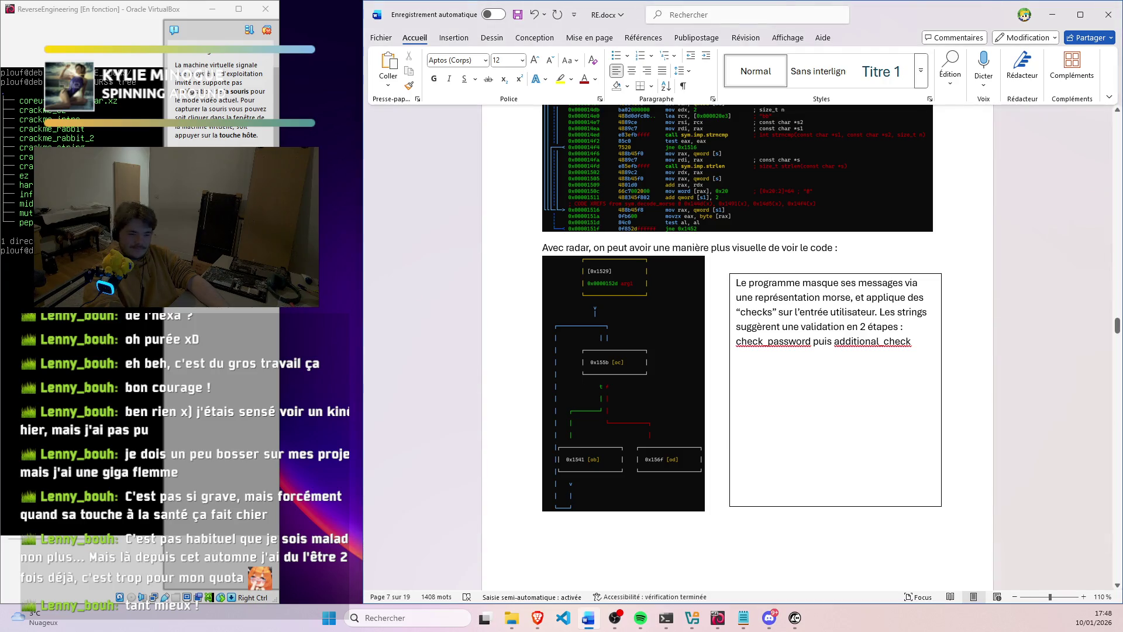
key("alt+Tab")
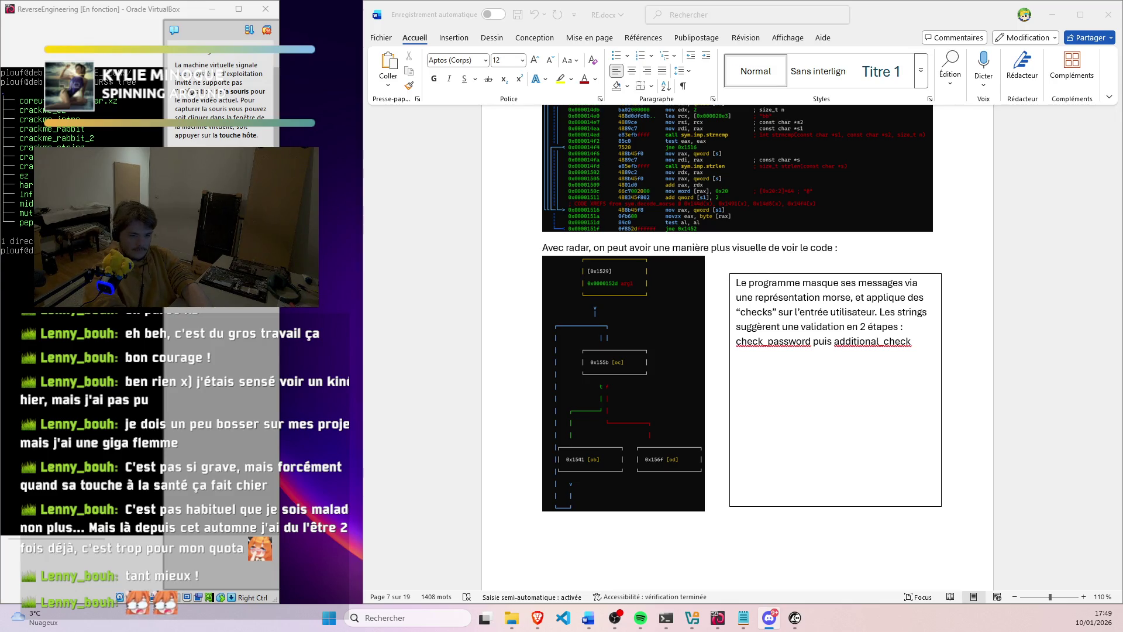
key("alt+Tab")
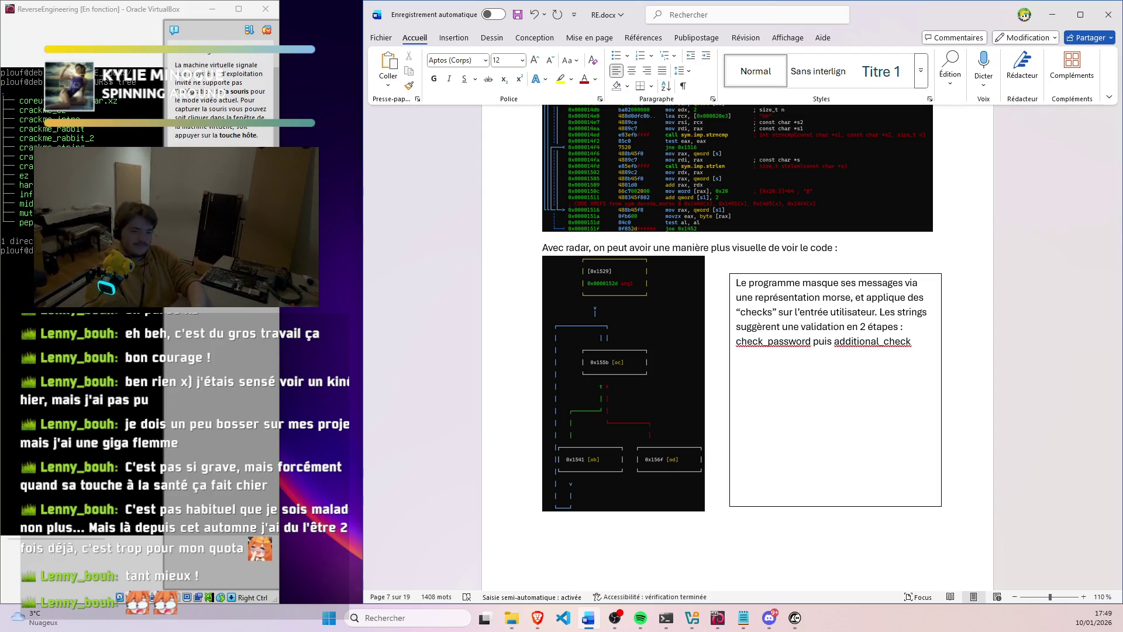
scroll(749, 255, "up", 3)
scroll(749, 255, "up", 5)
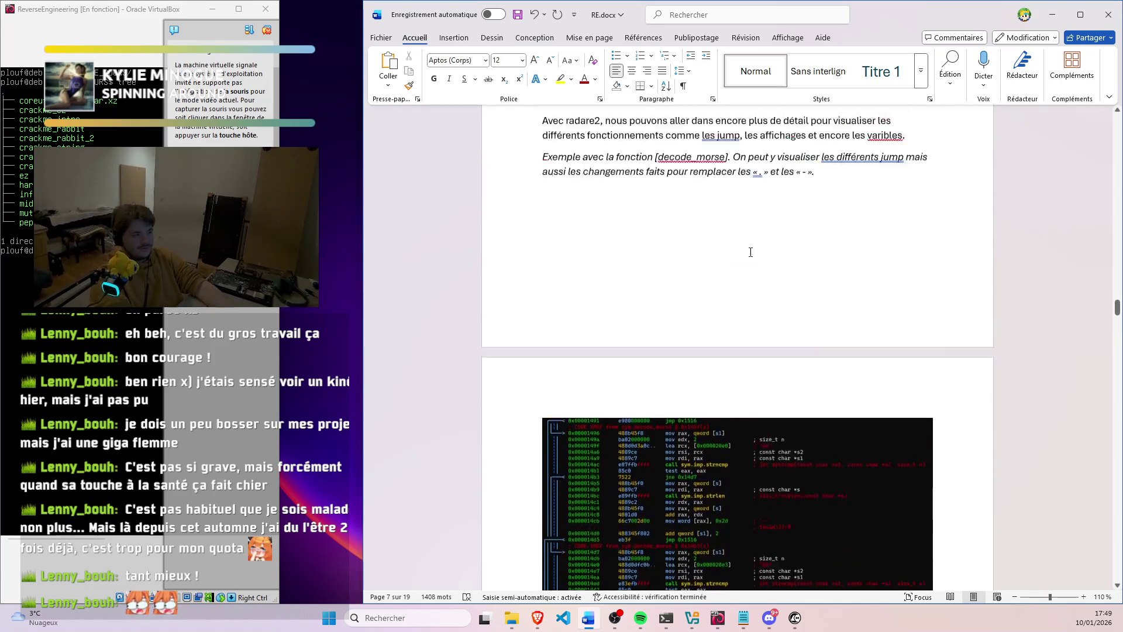
scroll(739, 248, "up", 5)
scroll(740, 250, "up", 5)
scroll(740, 254, "up", 5)
scroll(739, 259, "up", 5)
scroll(733, 268, "up", 5)
scroll(730, 275, "up", 5)
scroll(710, 280, "up", 2)
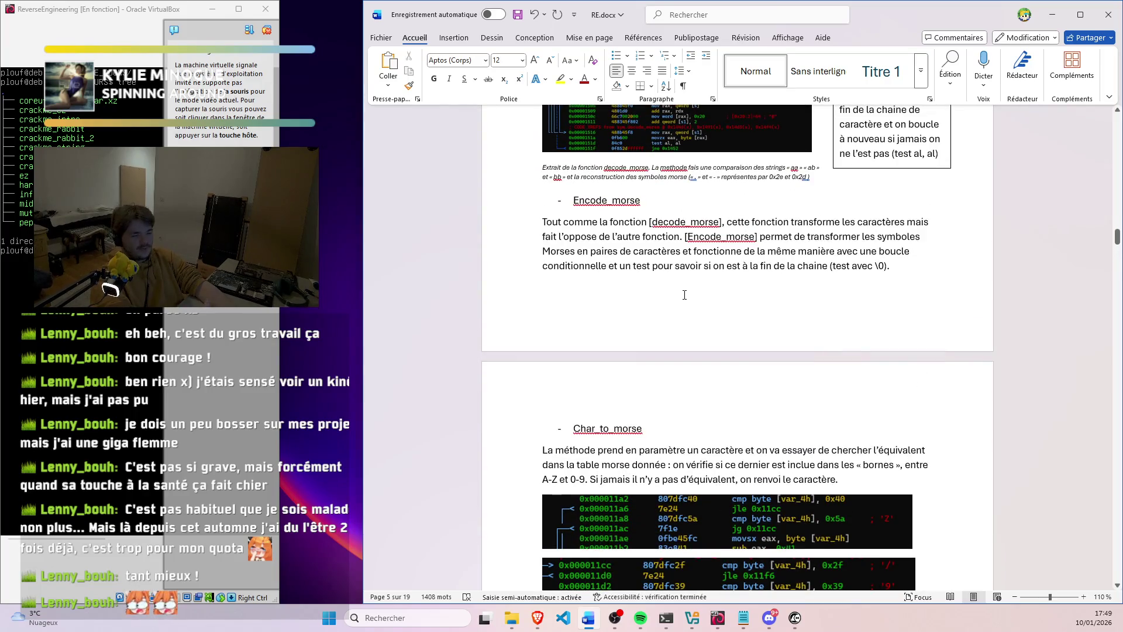
scroll(684, 293, "up", 3)
scroll(682, 294, "up", 5)
scroll(680, 285, "up", 4)
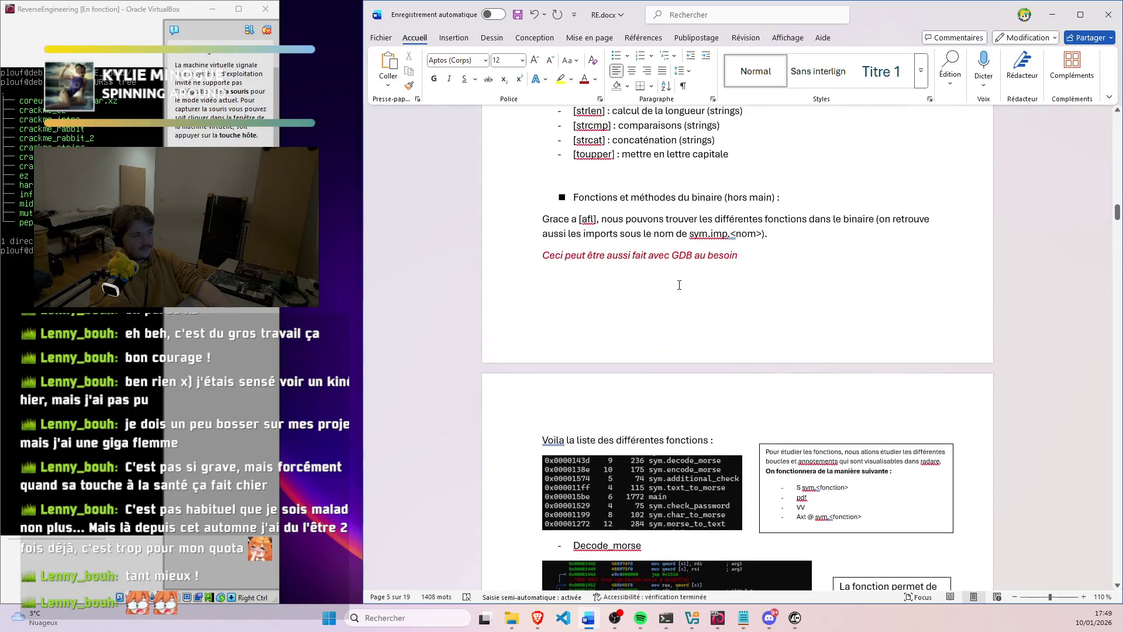
scroll(676, 279, "up", 4)
scroll(676, 279, "up", 5)
scroll(674, 278, "up", 4)
scroll(671, 277, "up", 5)
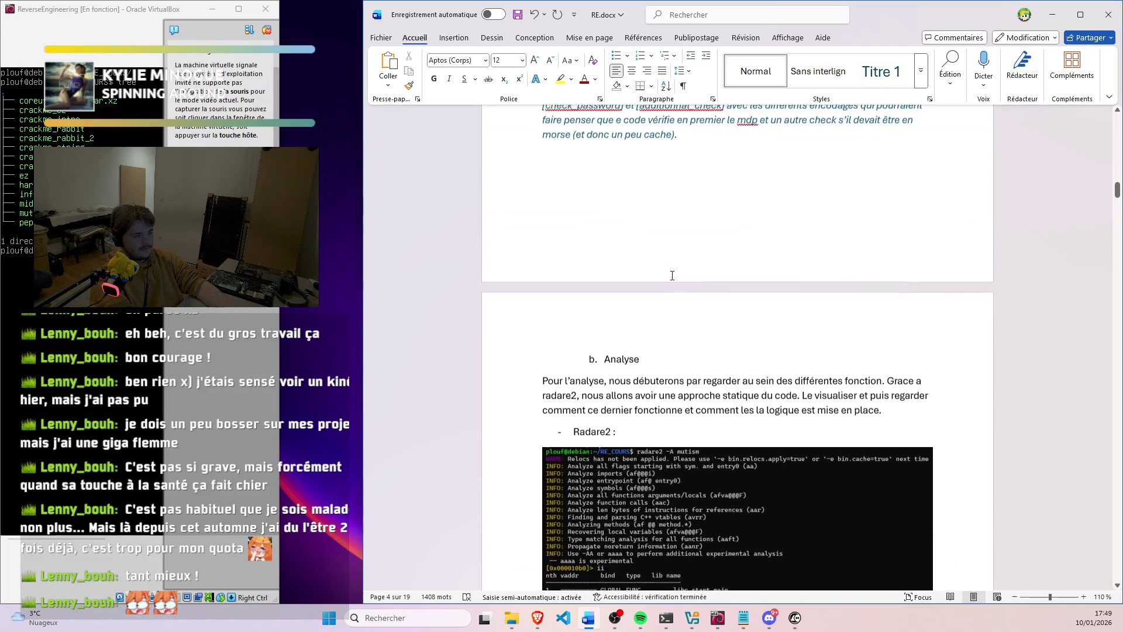
scroll(671, 275, "down", 5)
scroll(674, 273, "down", 4)
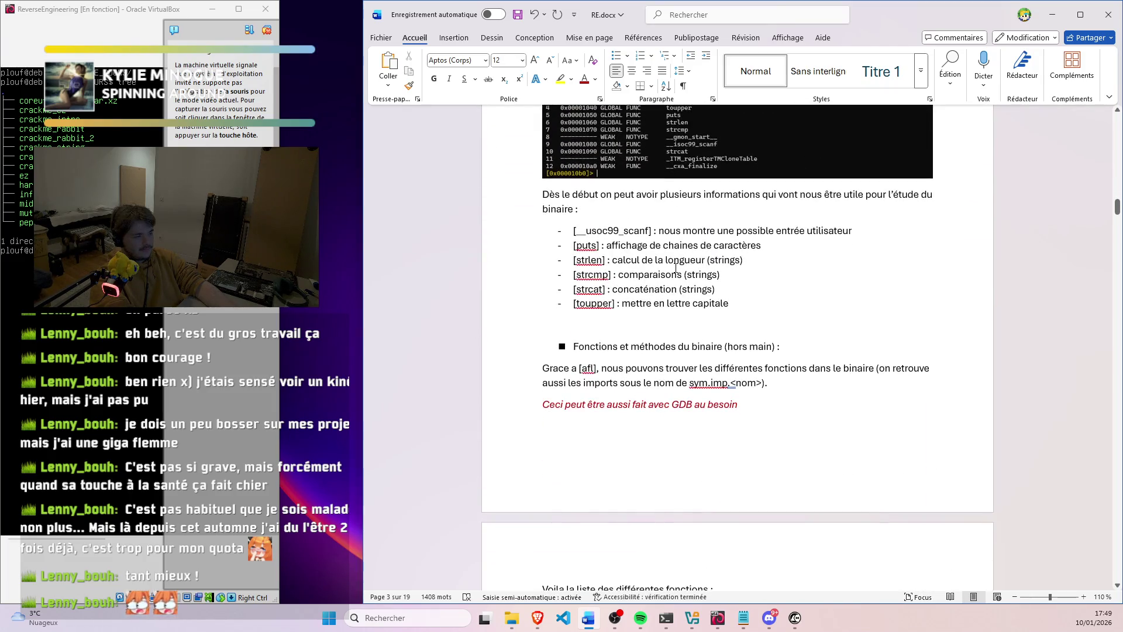
scroll(676, 270, "down", 1)
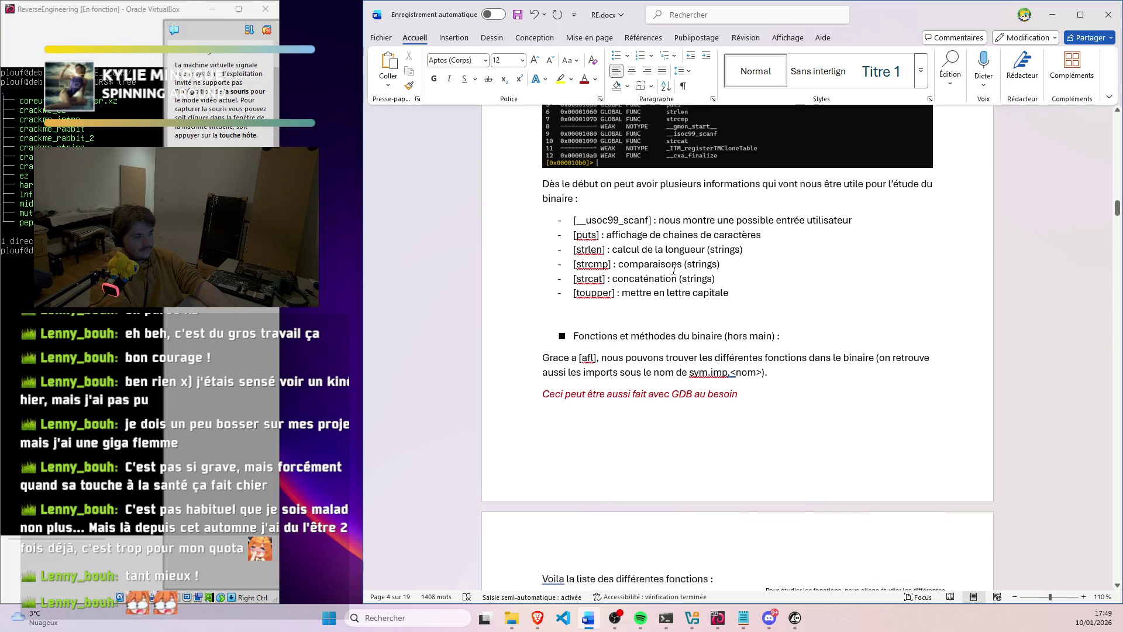
scroll(672, 269, "down", 4)
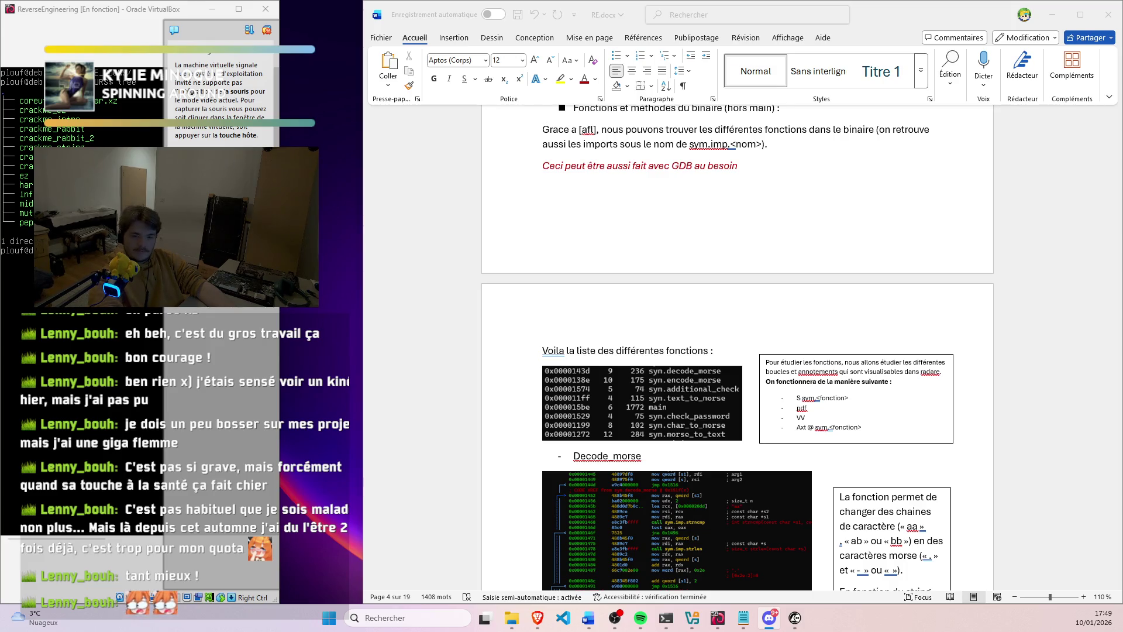
scroll(521, 354, "up", 3)
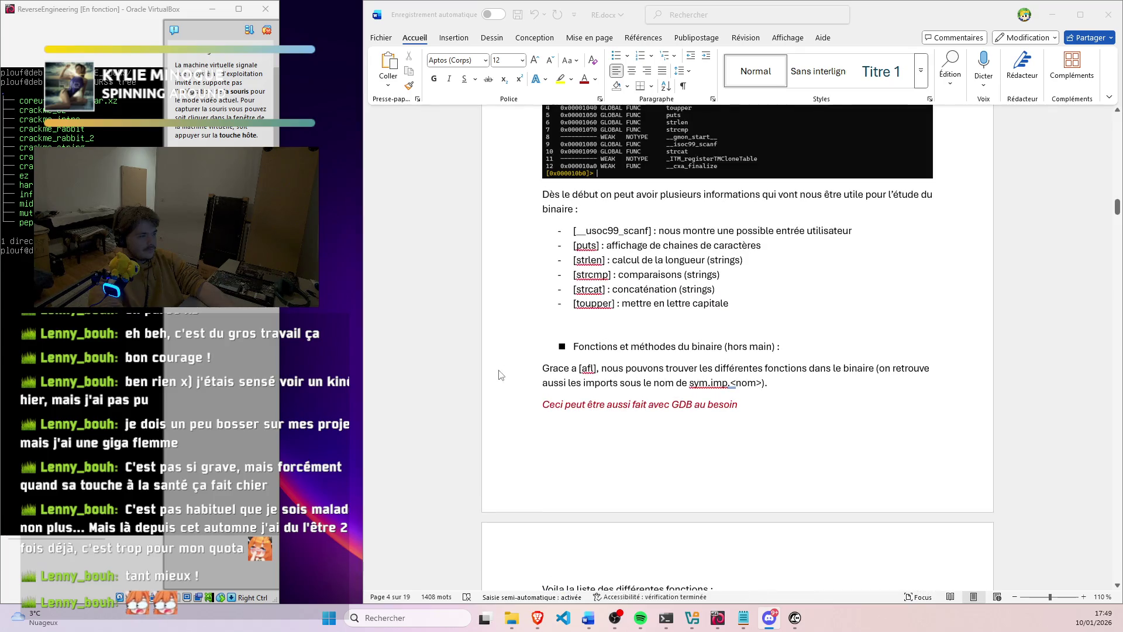
scroll(484, 361, "up", 2)
scroll(485, 362, "down", 2)
scroll(485, 362, "down", 3)
scroll(483, 363, "down", 3)
scroll(478, 365, "down", 3)
scroll(475, 364, "down", 3)
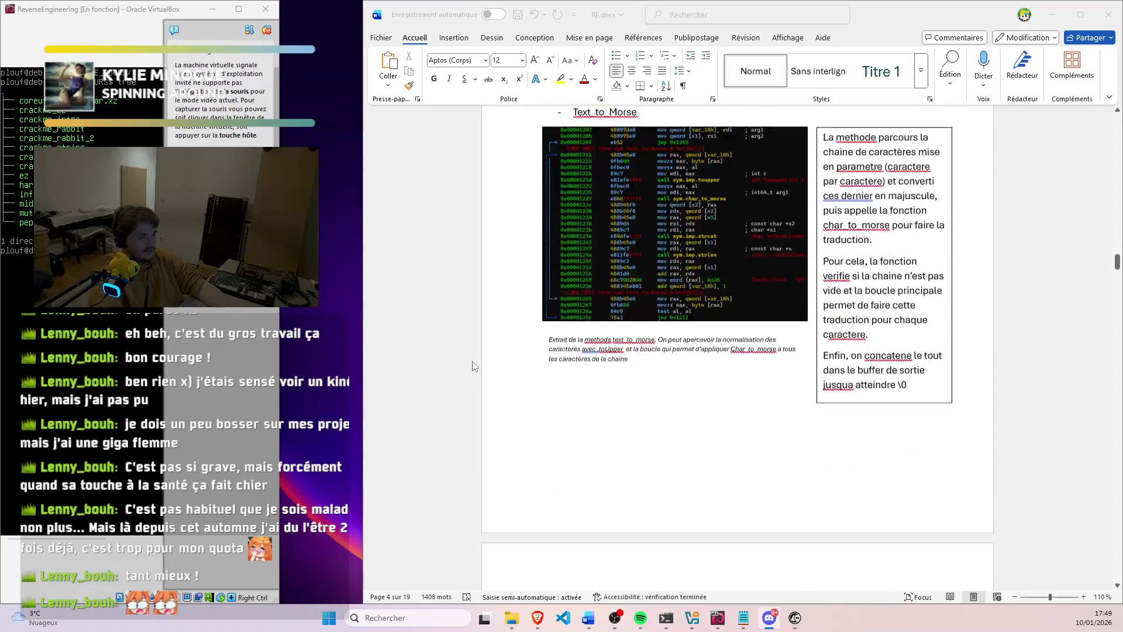
scroll(472, 361, "down", 5)
scroll(472, 359, "down", 2)
scroll(472, 355, "down", 5)
scroll(472, 351, "down", 3)
scroll(473, 350, "down", 4)
scroll(470, 348, "down", 1)
scroll(467, 345, "down", 3)
scroll(467, 345, "down", 4)
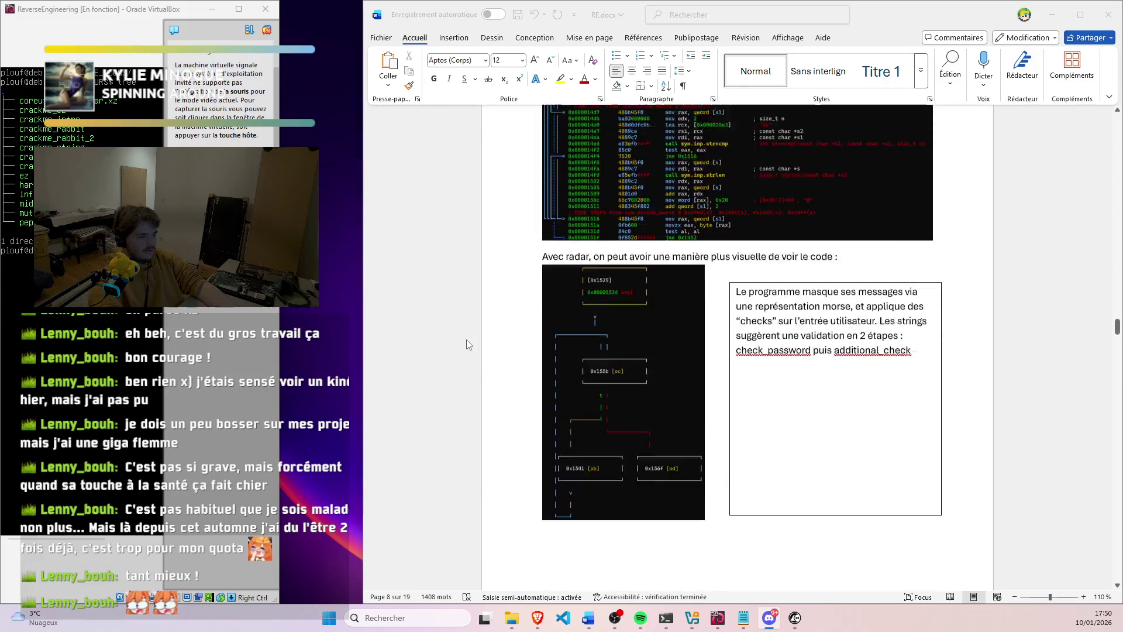
scroll(466, 340, "down", 3)
scroll(468, 332, "up", 3)
scroll(466, 327, "up", 4)
scroll(465, 323, "up", 5)
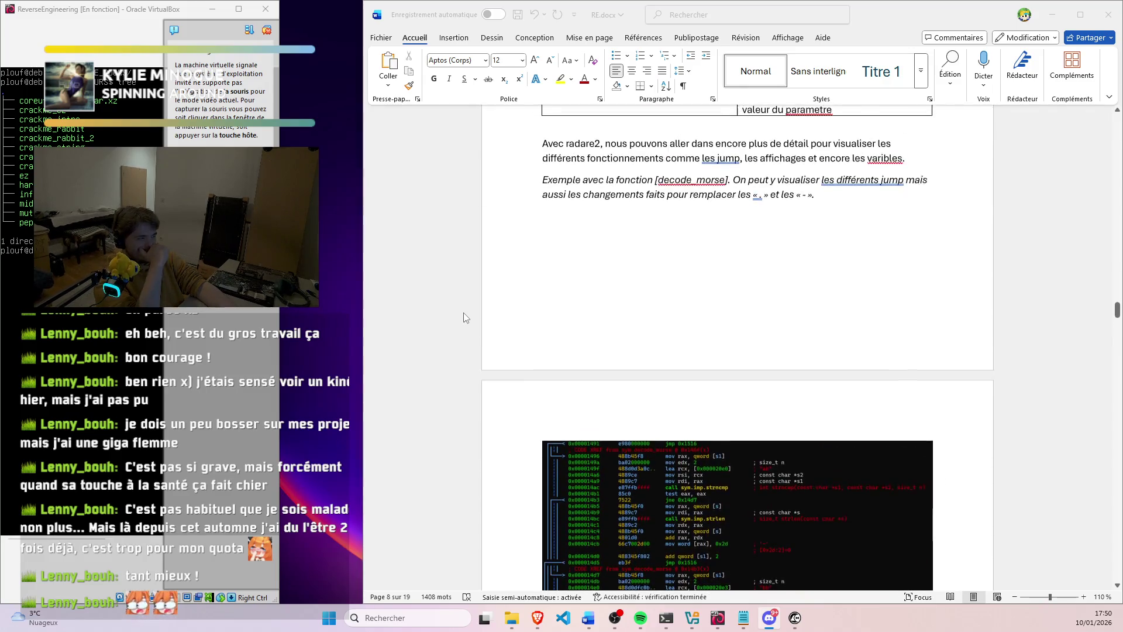
scroll(462, 315, "up", 5)
scroll(460, 308, "up", 1)
scroll(461, 303, "up", 5)
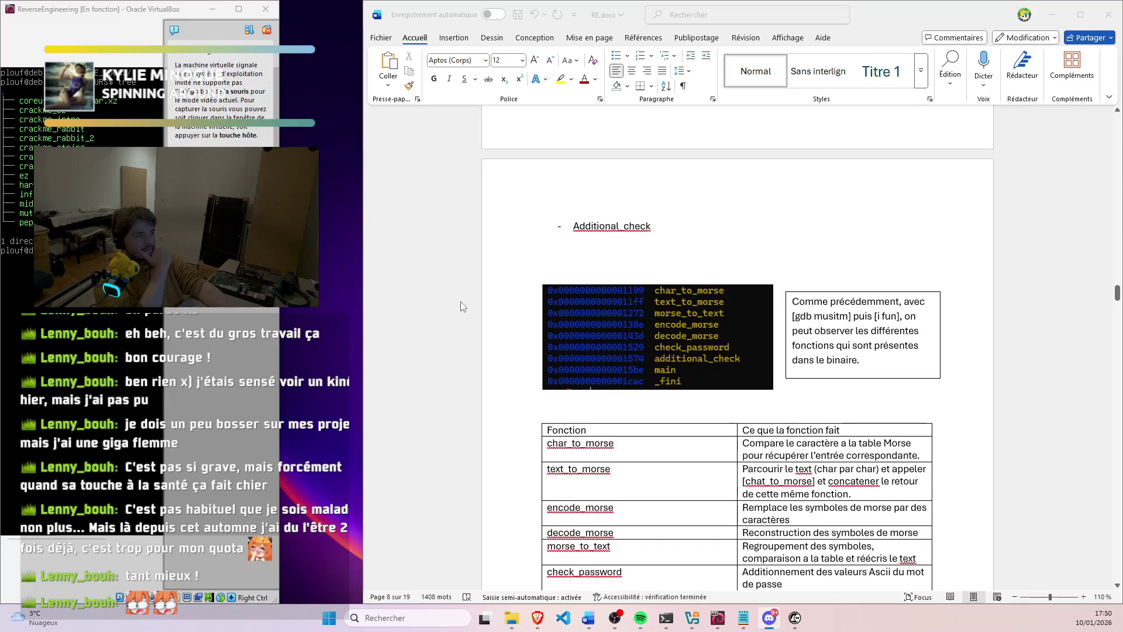
scroll(463, 298, "up", 3)
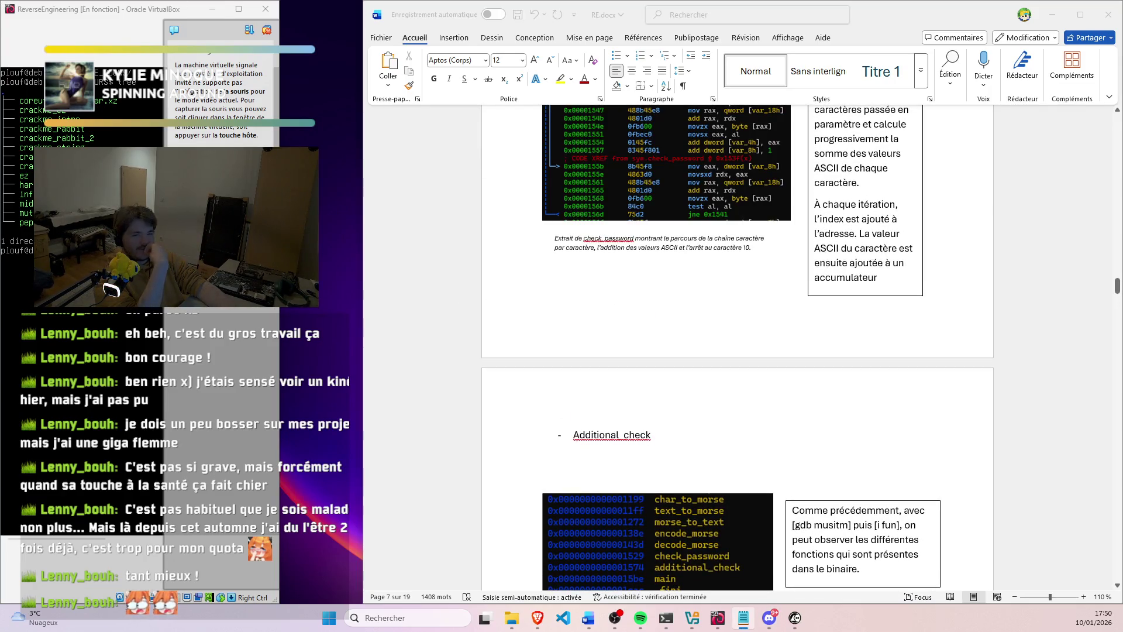
Focus the report to view the introduction's warning note and SOMMAIRE list
left_click(542, 289)
scroll(680, 401, "up", 2)
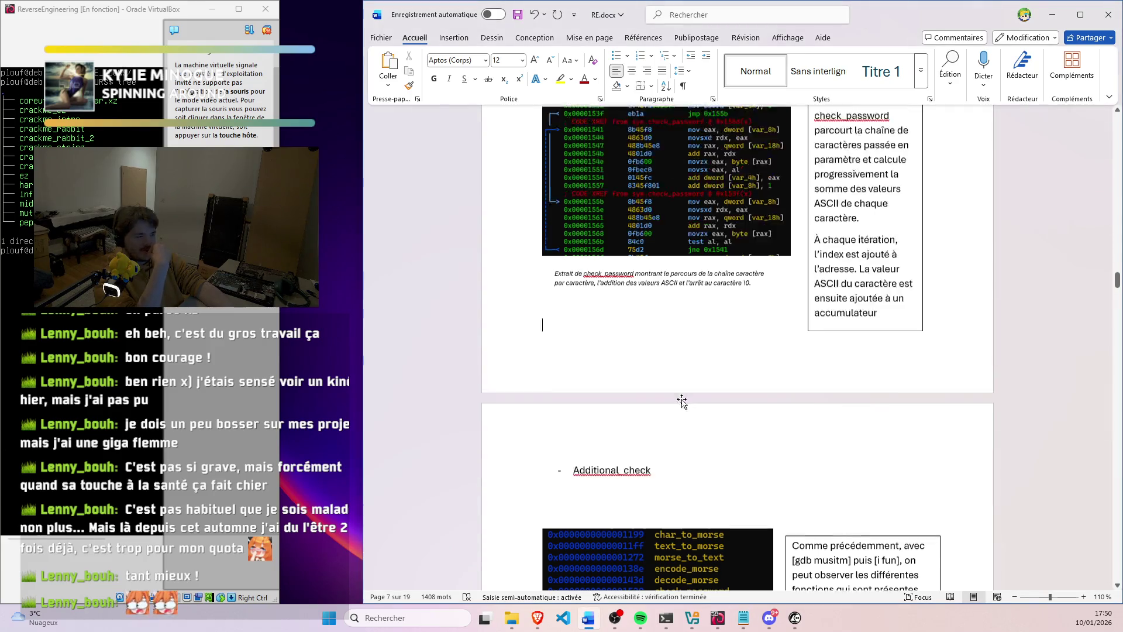
scroll(632, 395, "up", 5)
scroll(591, 389, "up", 5)
scroll(564, 378, "up", 5)
scroll(564, 377, "up", 5)
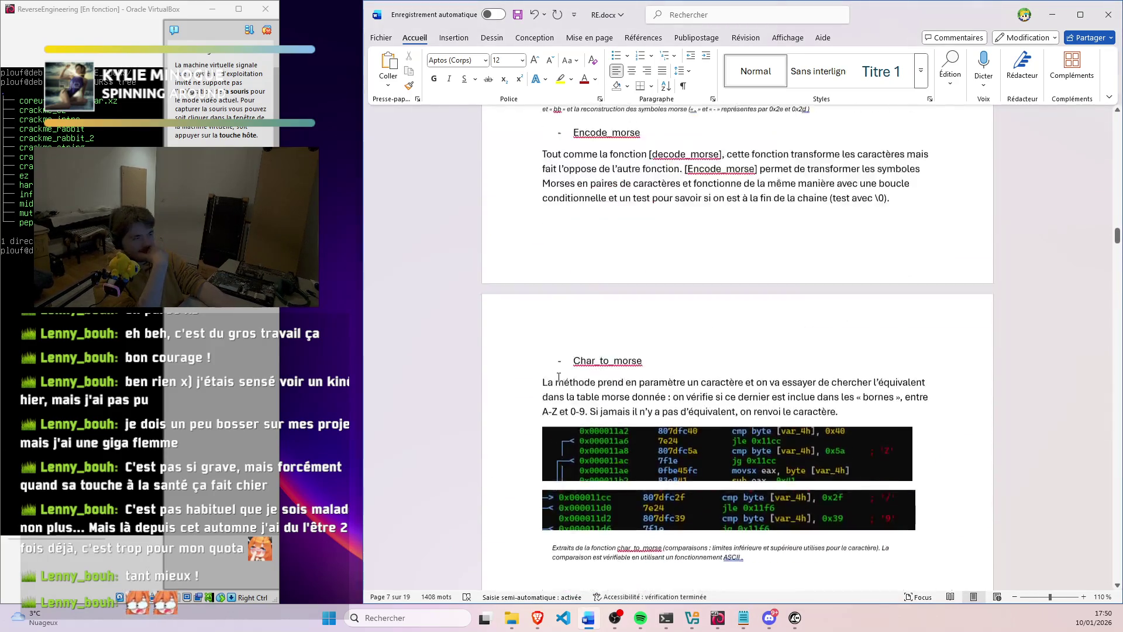
scroll(560, 378, "up", 5)
scroll(556, 377, "up", 5)
scroll(552, 375, "up", 3)
scroll(551, 375, "up", 3)
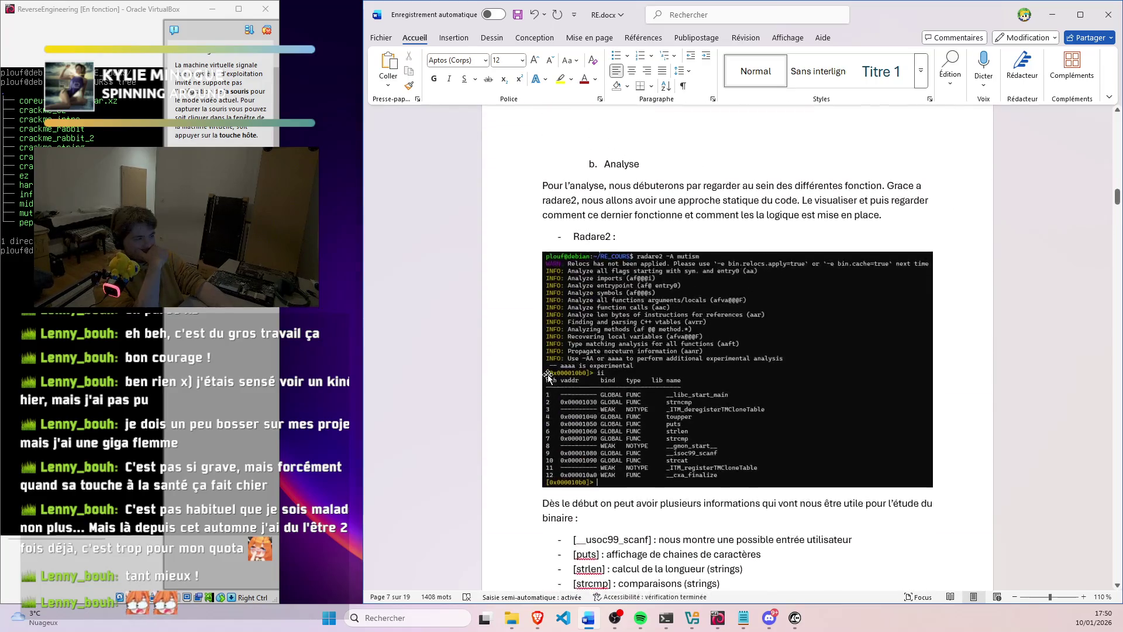
scroll(549, 376, "up", 3)
scroll(546, 365, "up", 5)
scroll(546, 365, "up", 5)
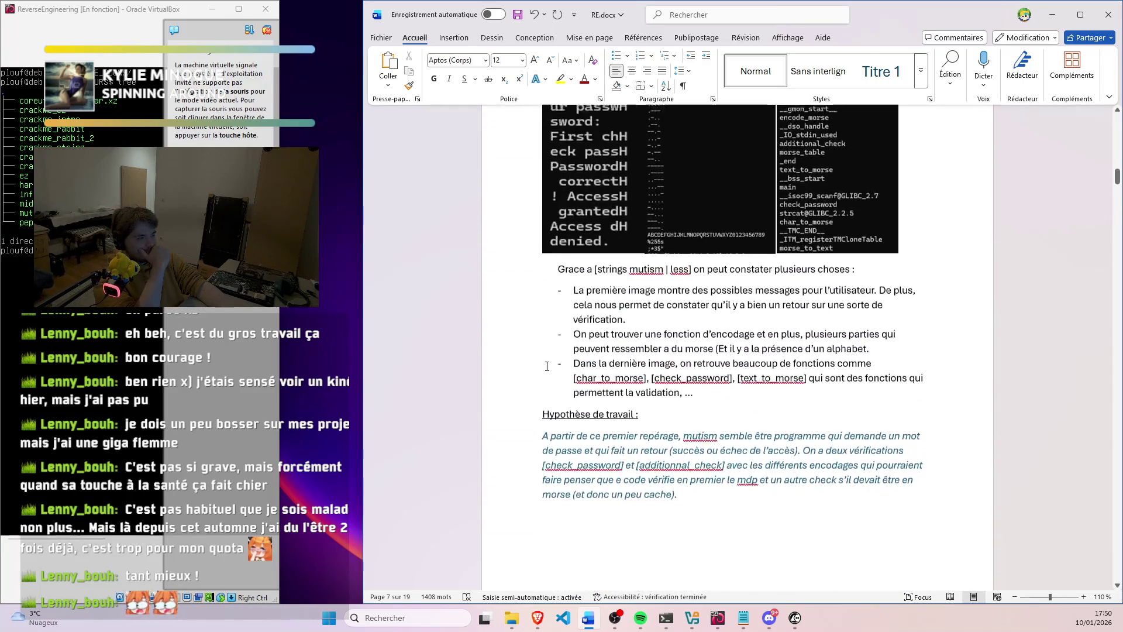
scroll(546, 366, "up", 5)
scroll(545, 365, "up", 2)
scroll(546, 365, "down", 5)
scroll(546, 365, "down", 5)
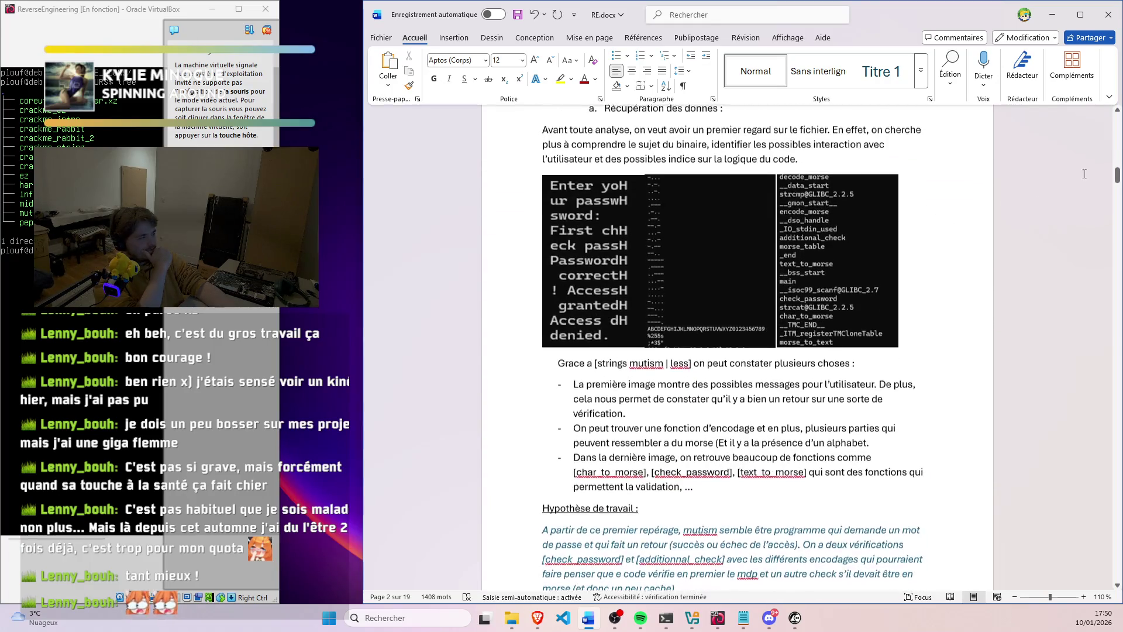
left_click_drag(1117, 178, 1118, 276)
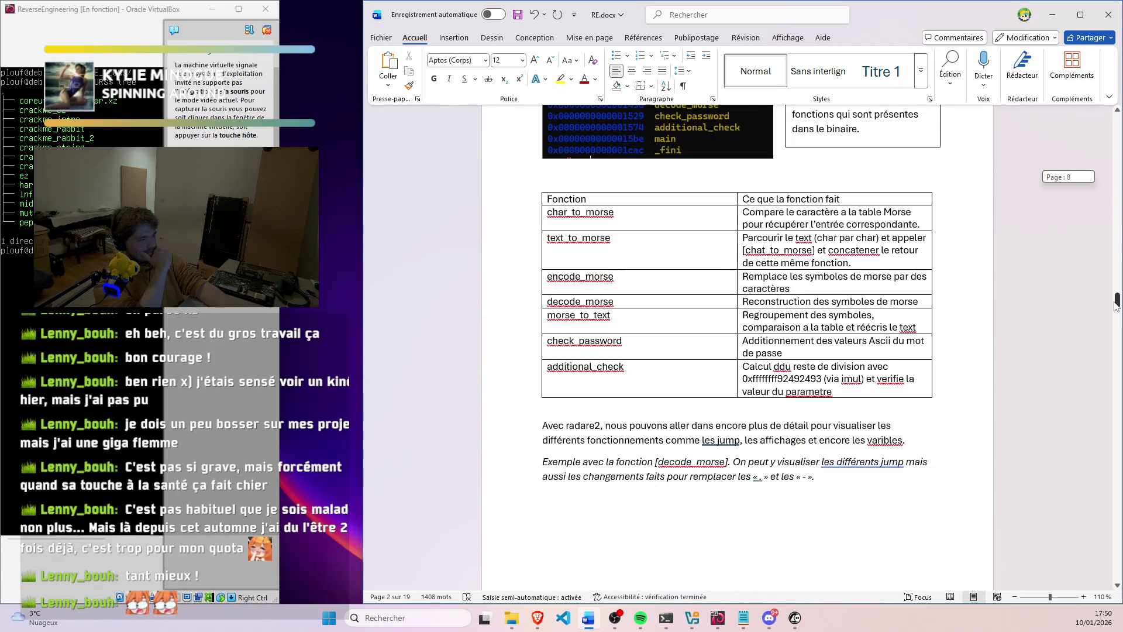
left_click_drag(1117, 275, 1117, 300)
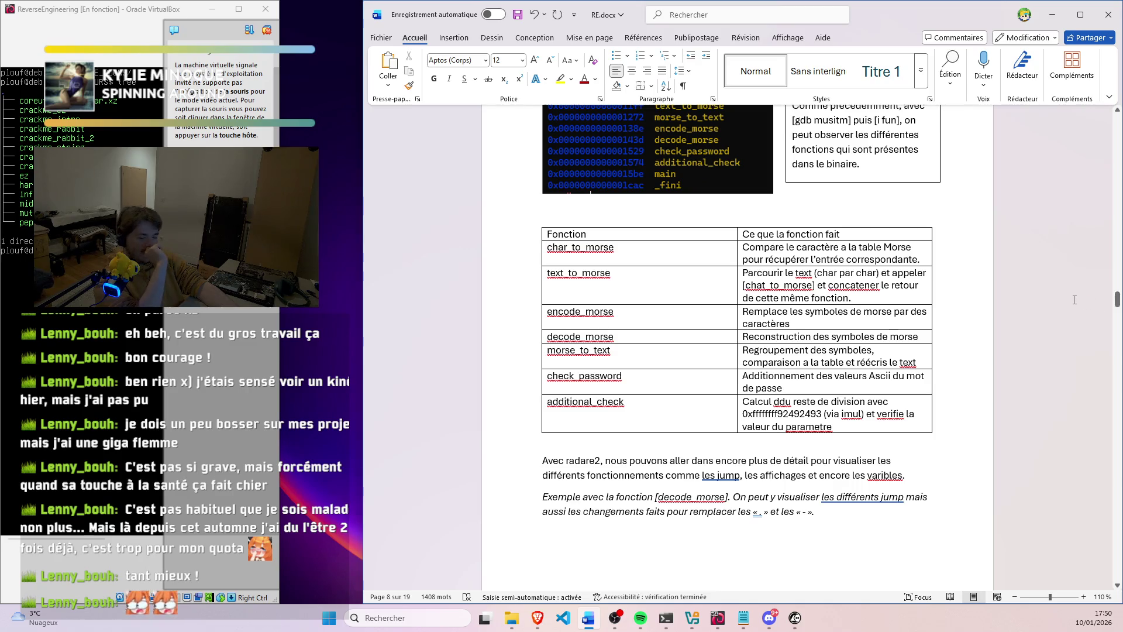
scroll(1094, 304, "up", 3)
scroll(1071, 298, "up", 1)
scroll(1034, 291, "up", 5)
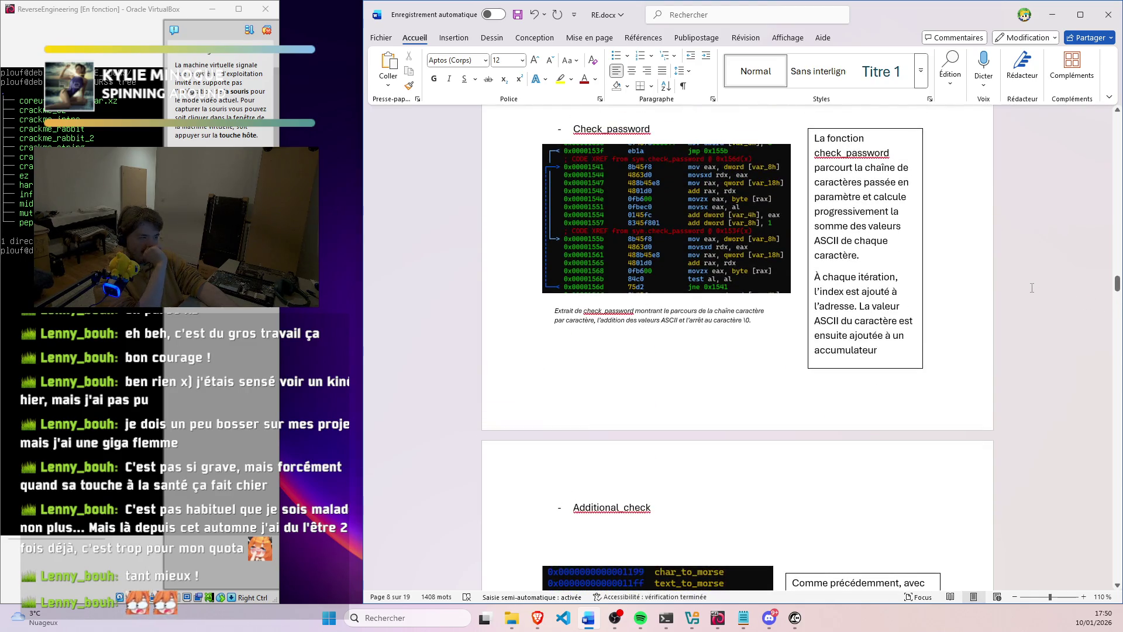
scroll(1032, 288, "up", 2)
scroll(1027, 279, "up", 4)
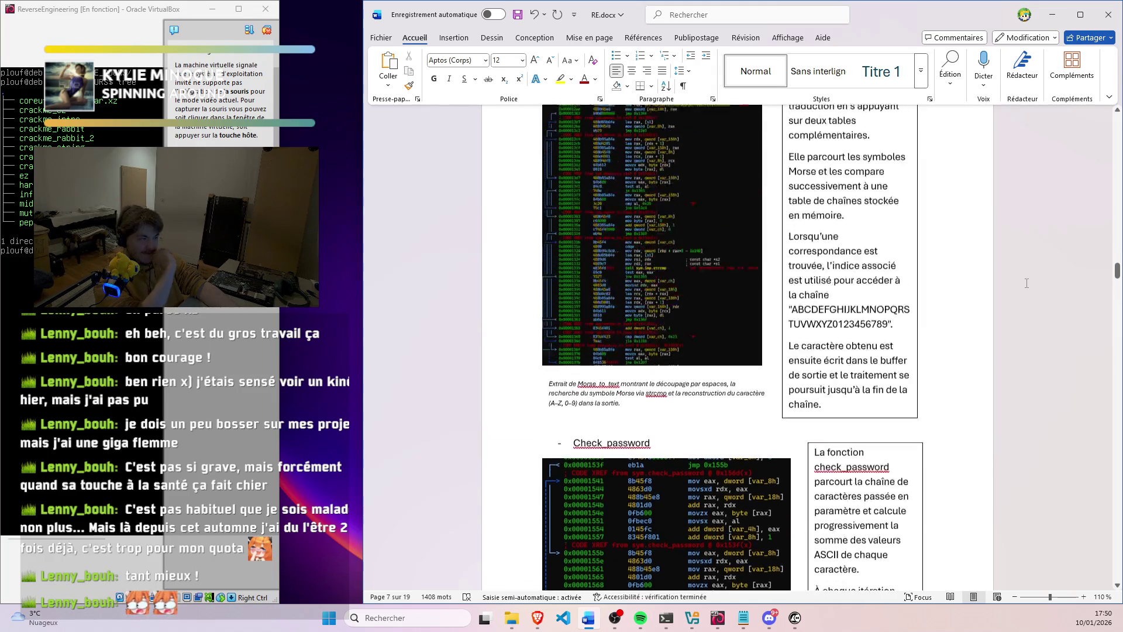
scroll(1019, 263, "up", 3)
left_click_drag(1117, 272, 1084, 201)
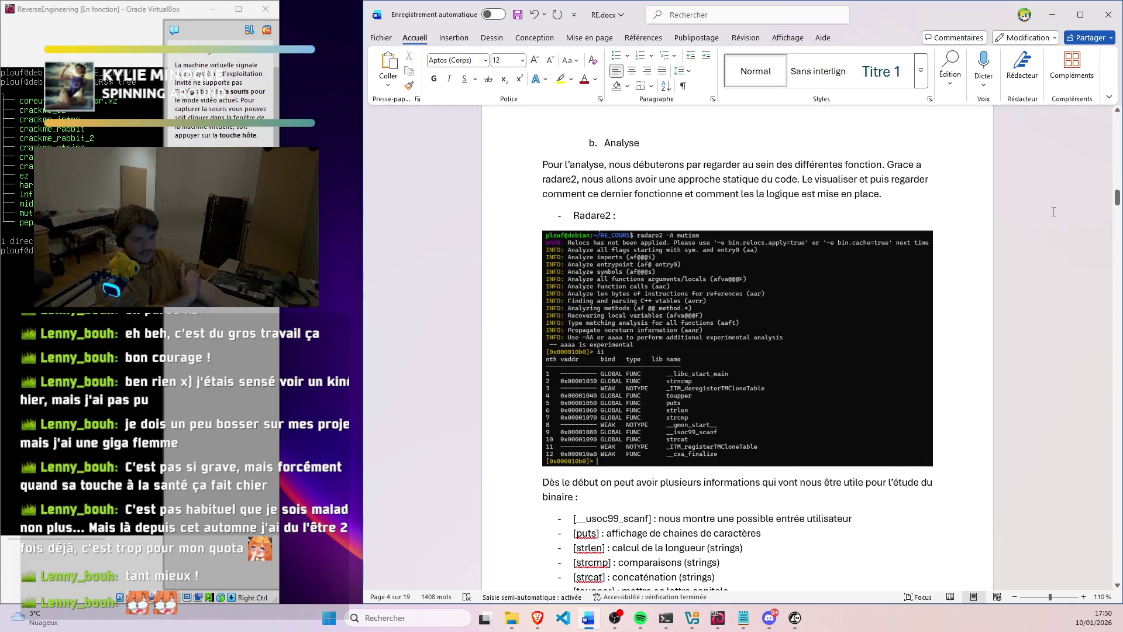
scroll(1009, 224, "up", 2)
scroll(965, 237, "up", 5)
scroll(913, 254, "up", 5)
scroll(864, 273, "up", 5)
scroll(863, 274, "up", 5)
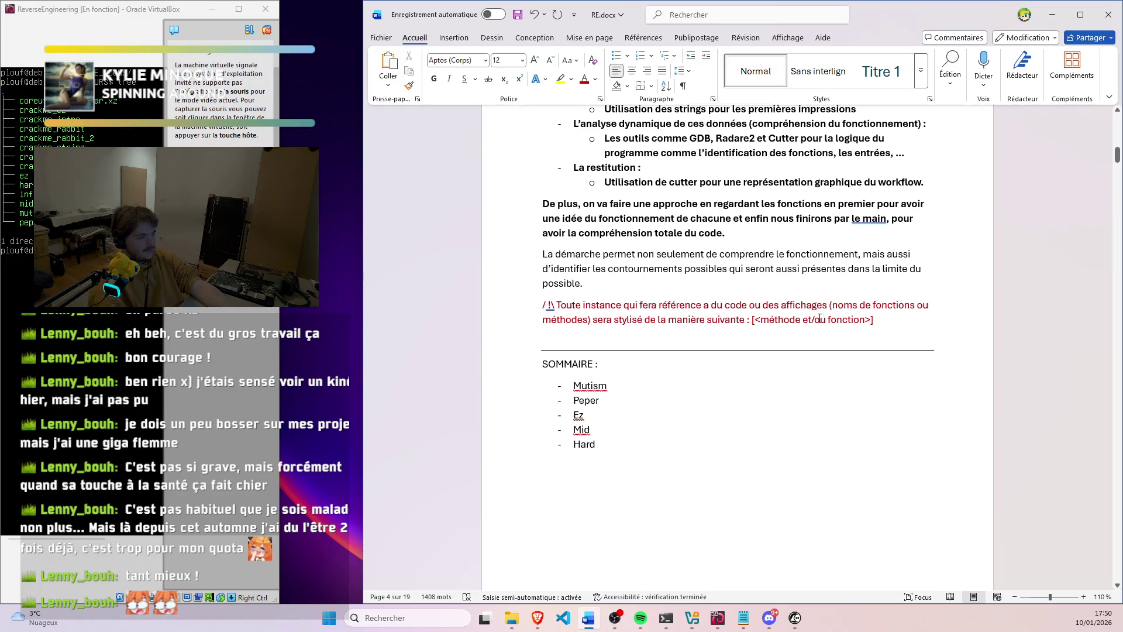
Add the new paragraph 'De plus, mutism…' naming mutism as the example for the other binaries
key("Return")
type("De plus, mutism fera office d’exemple sur la structure donnees au")
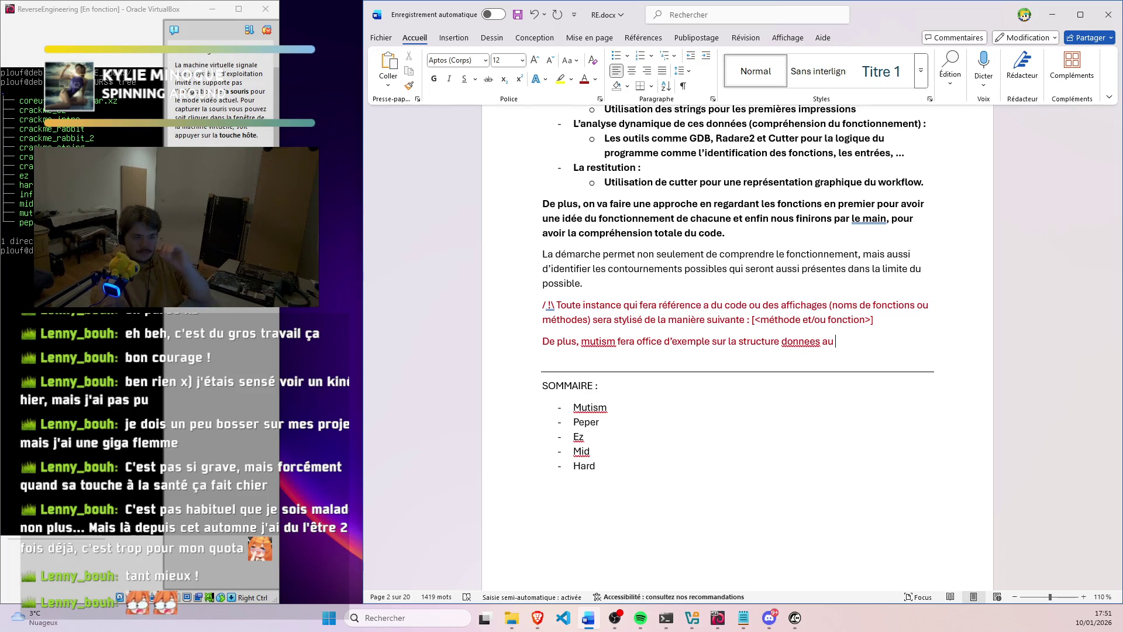
key("BackSpace")
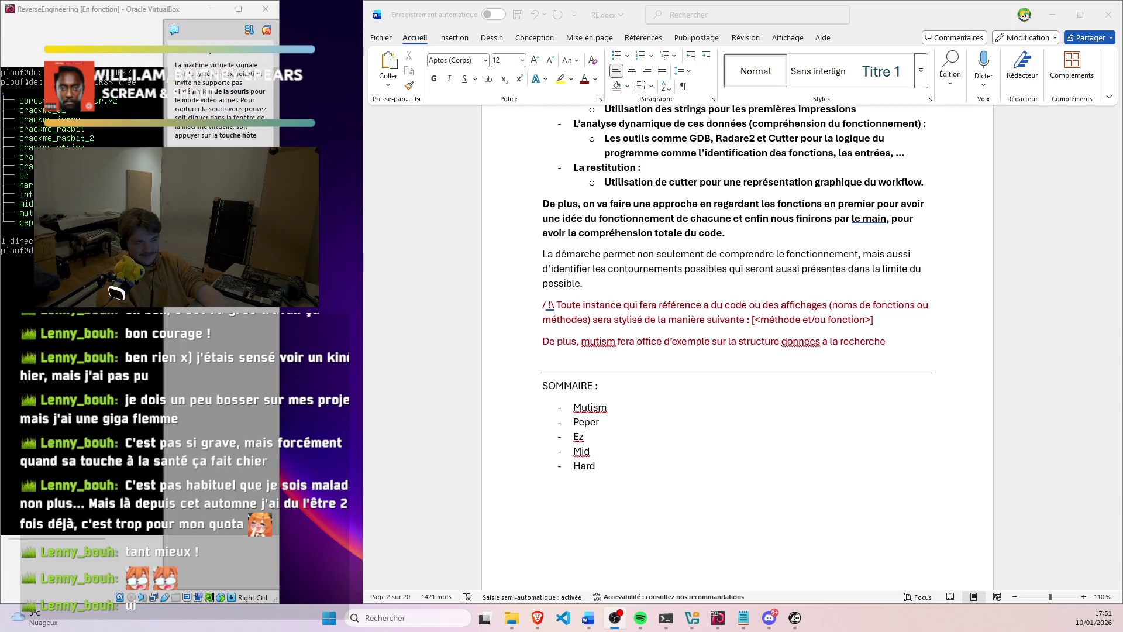
left_click(909, 341)
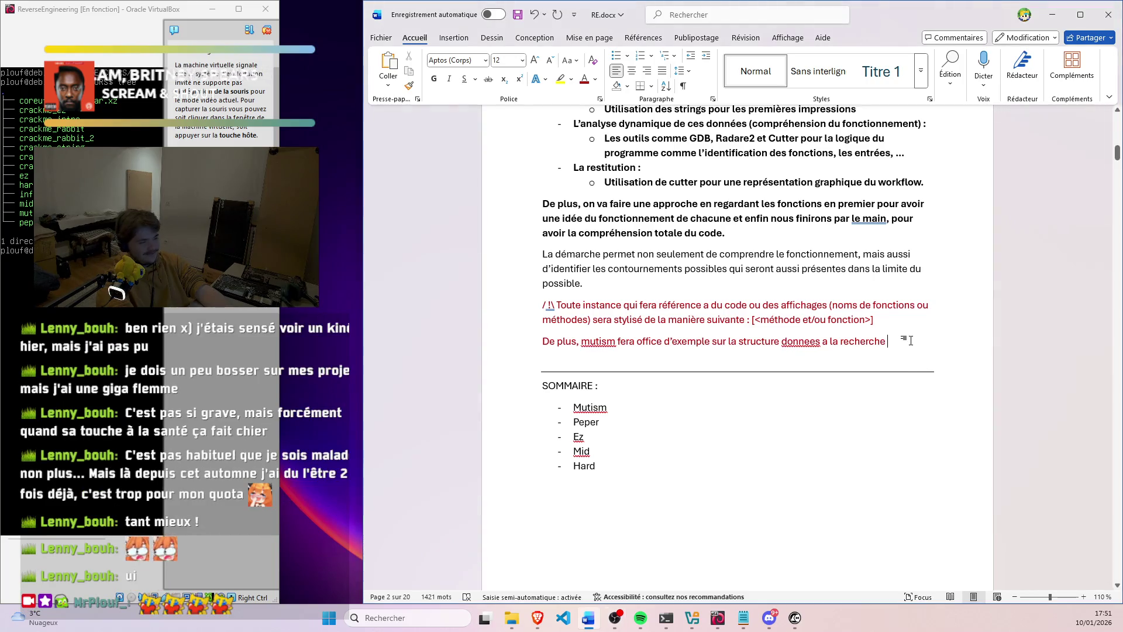
key("BackSpace")
Correct donnees to données in the warning line and remove the stray d after autres
key("Up")
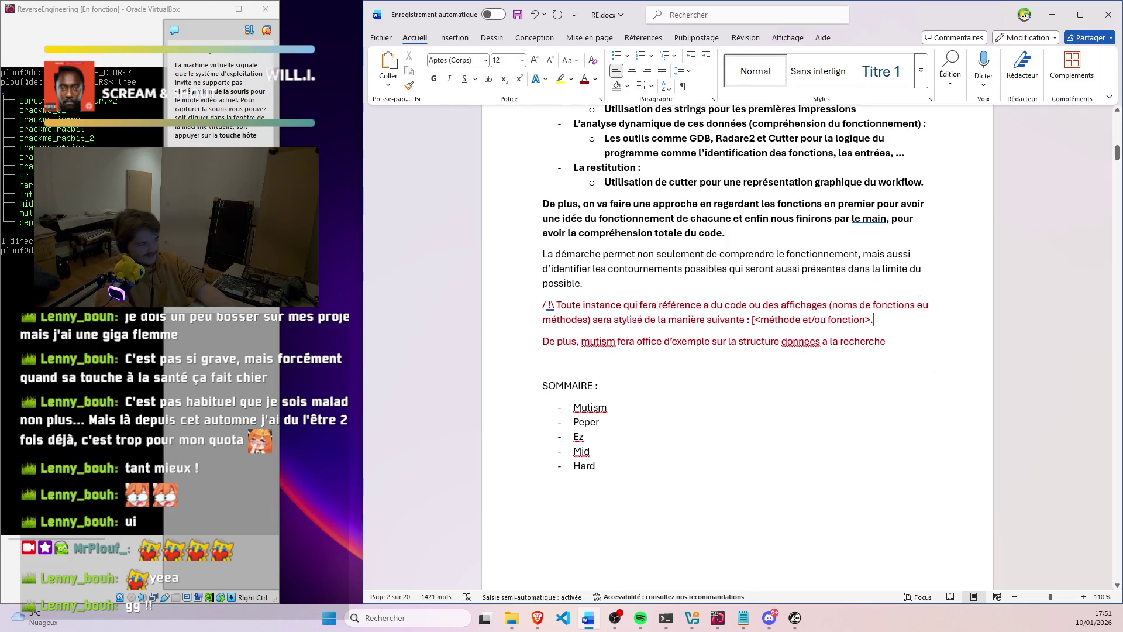
right_click(798, 335)
left_click(816, 378)
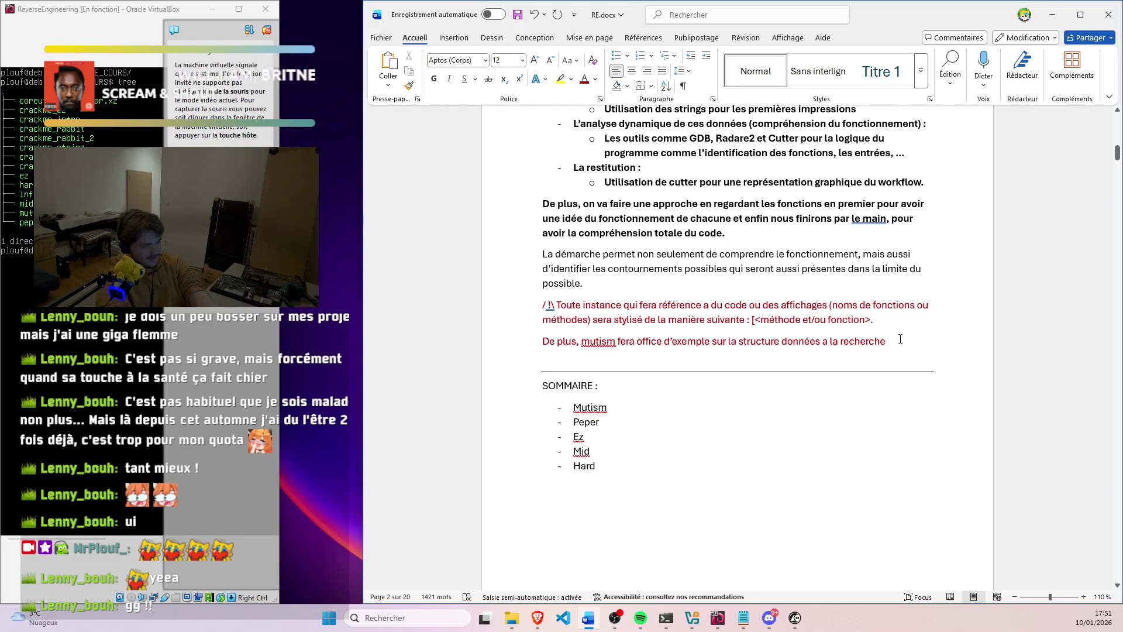
type("pour")
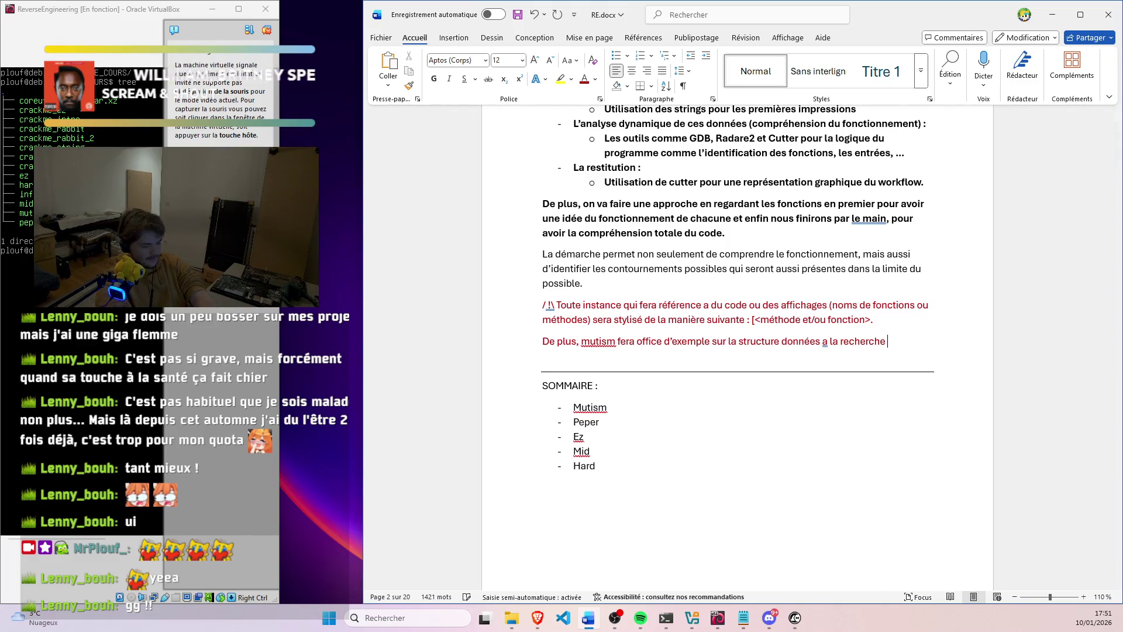
type(" les autresd")
key("BackSpace")
type("binaires. OP")
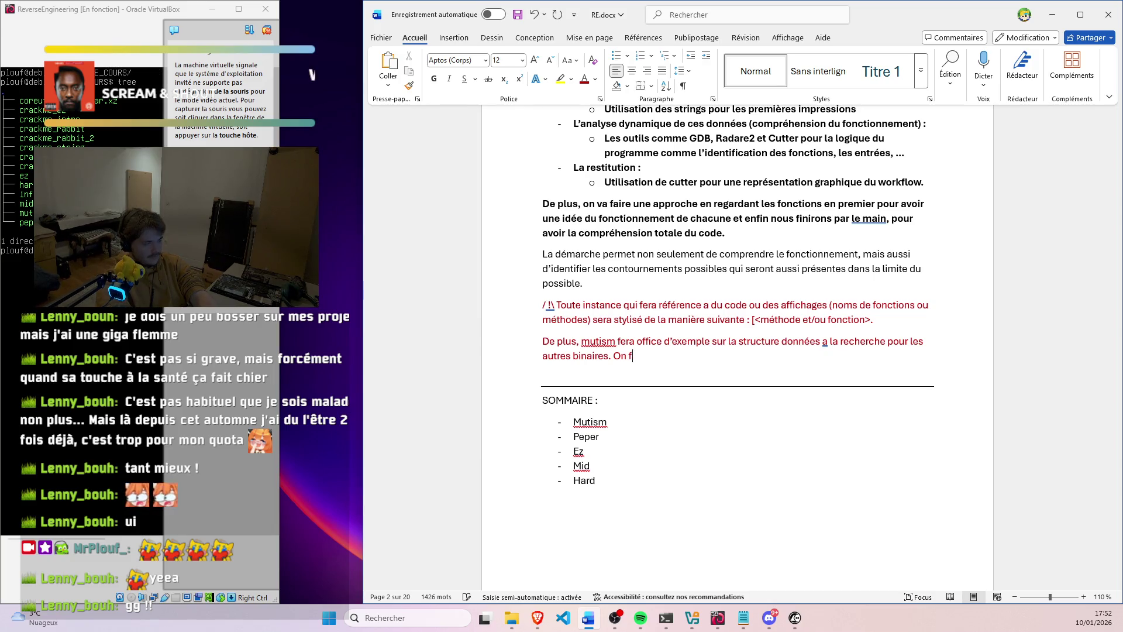
scroll(839, 308, "down", 3)
scroll(840, 308, "down", 1)
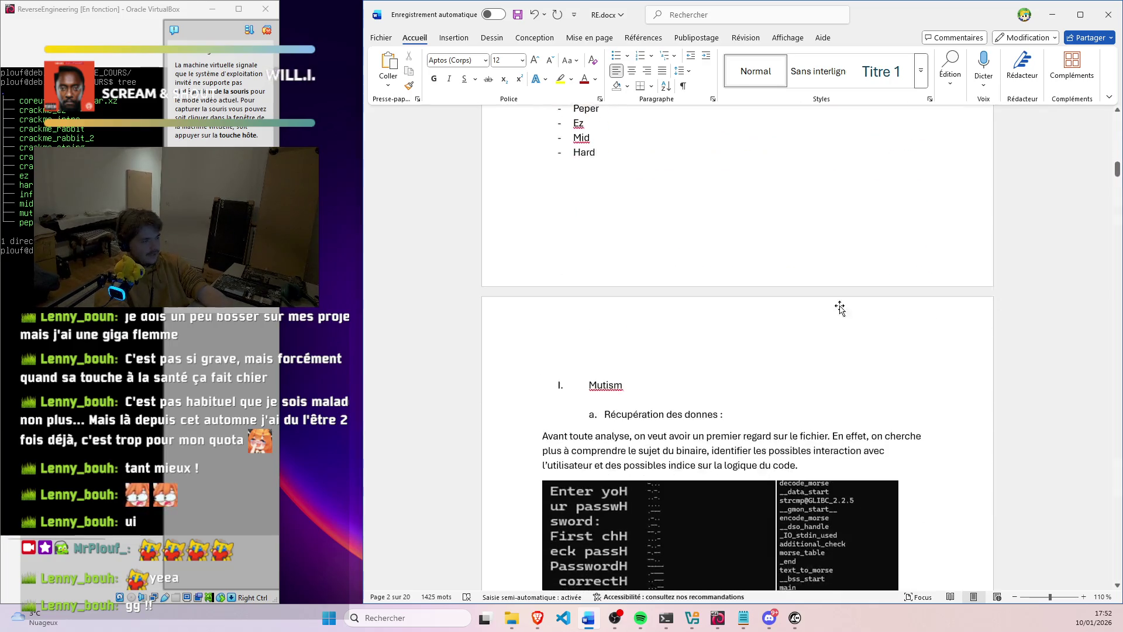
scroll(748, 289, "down", 3)
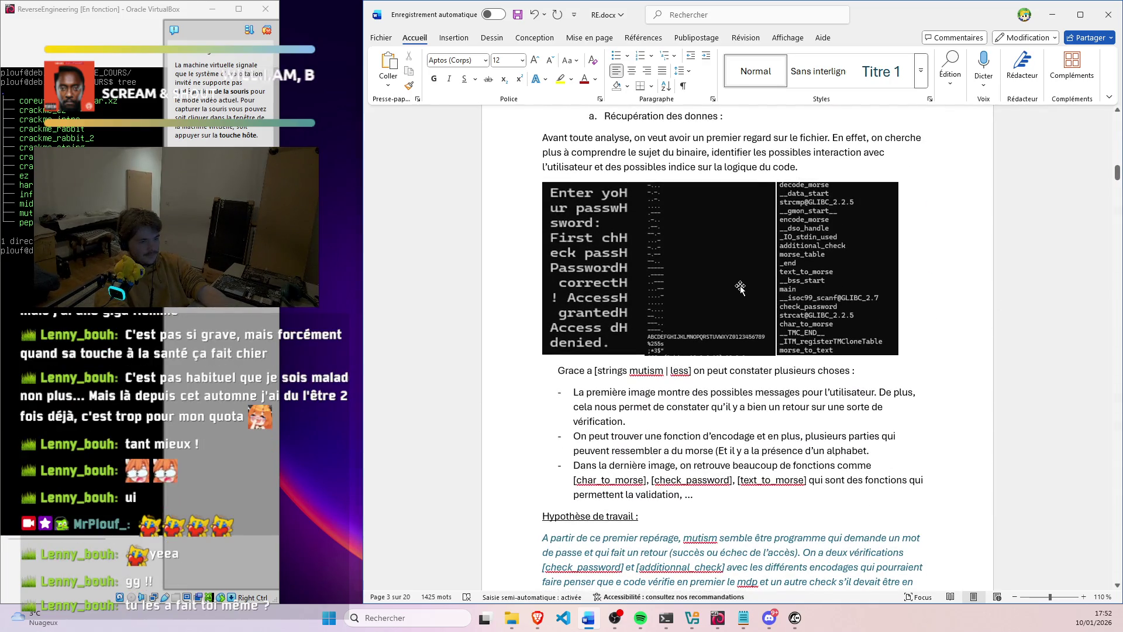
scroll(670, 254, "up", 1)
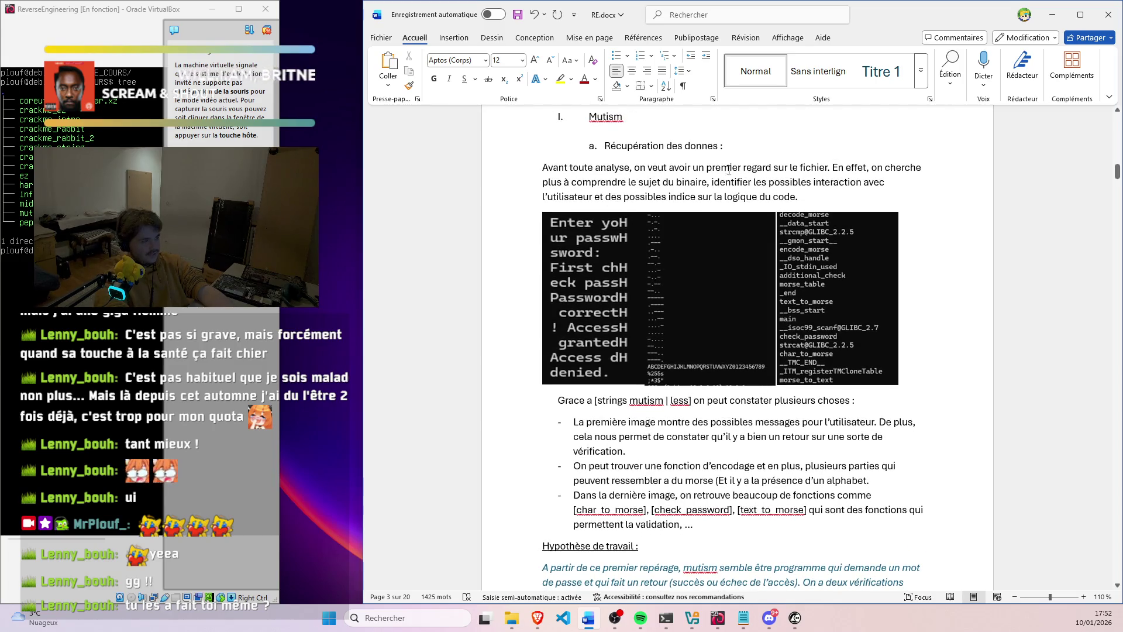
left_click_drag(729, 168, 777, 182)
scroll(558, 256, "down", 3)
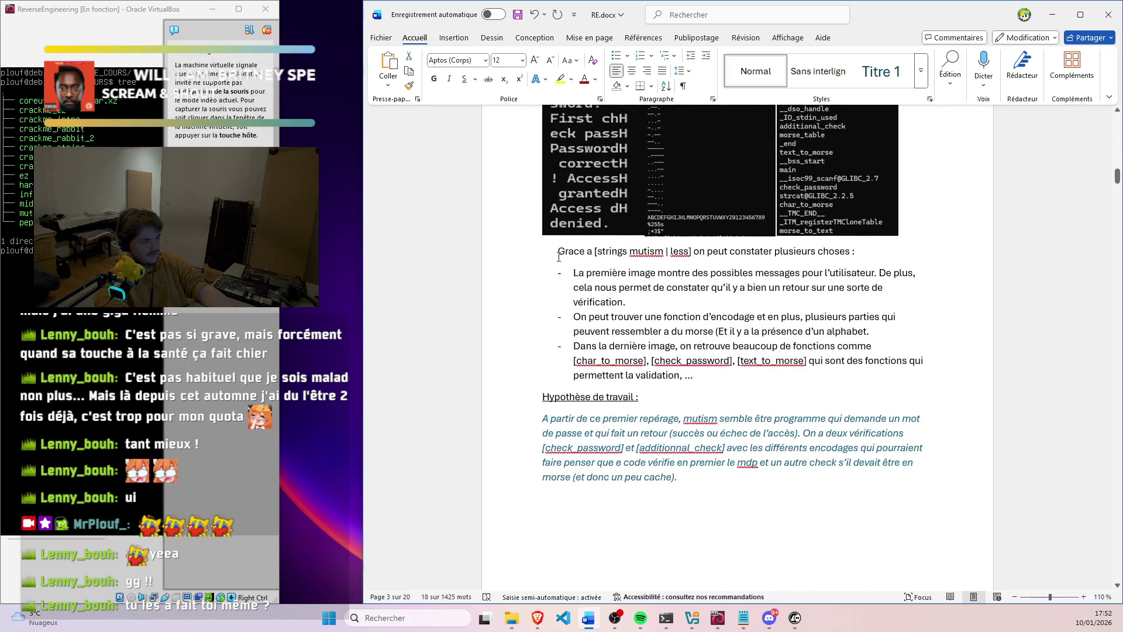
left_click_drag(558, 257, 675, 364)
Clear the accidental text selection while viewing the introduction and SOMMAIRE
left_click(627, 332)
scroll(669, 327, "down", 3)
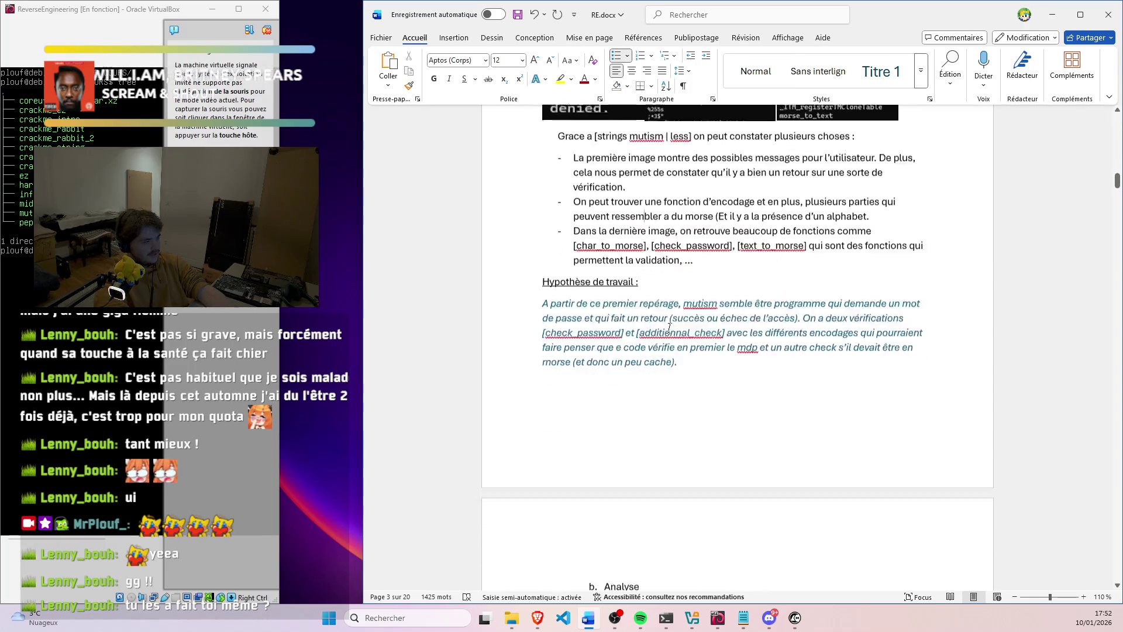
scroll(670, 327, "down", 2)
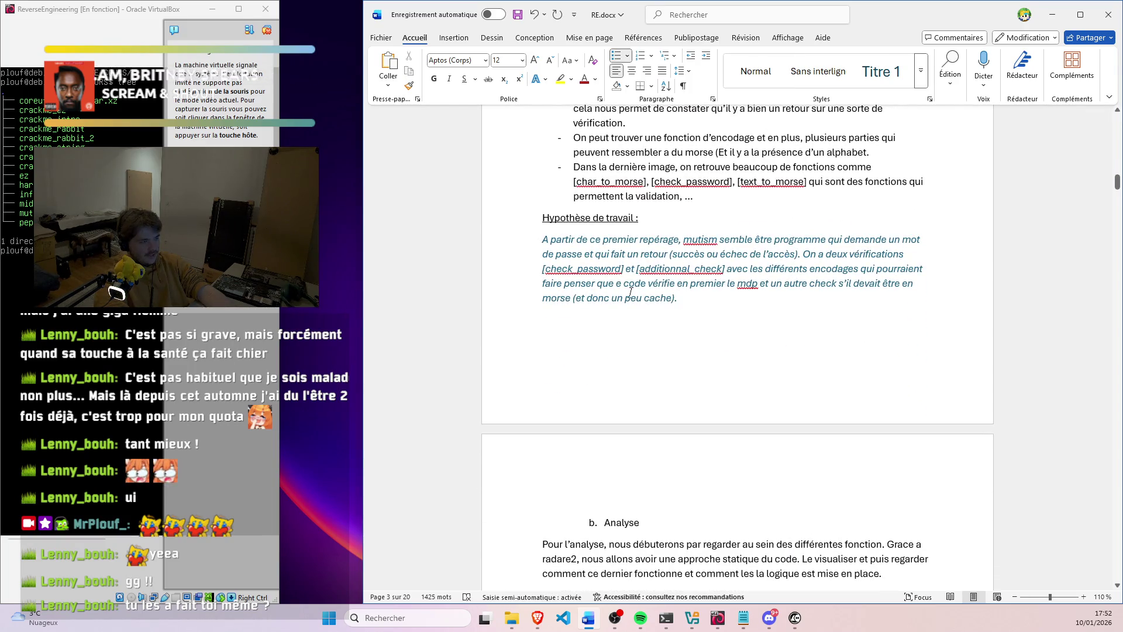
scroll(629, 292, "up", 3)
scroll(630, 293, "up", 1)
scroll(633, 296, "up", 3)
scroll(634, 298, "up", 5)
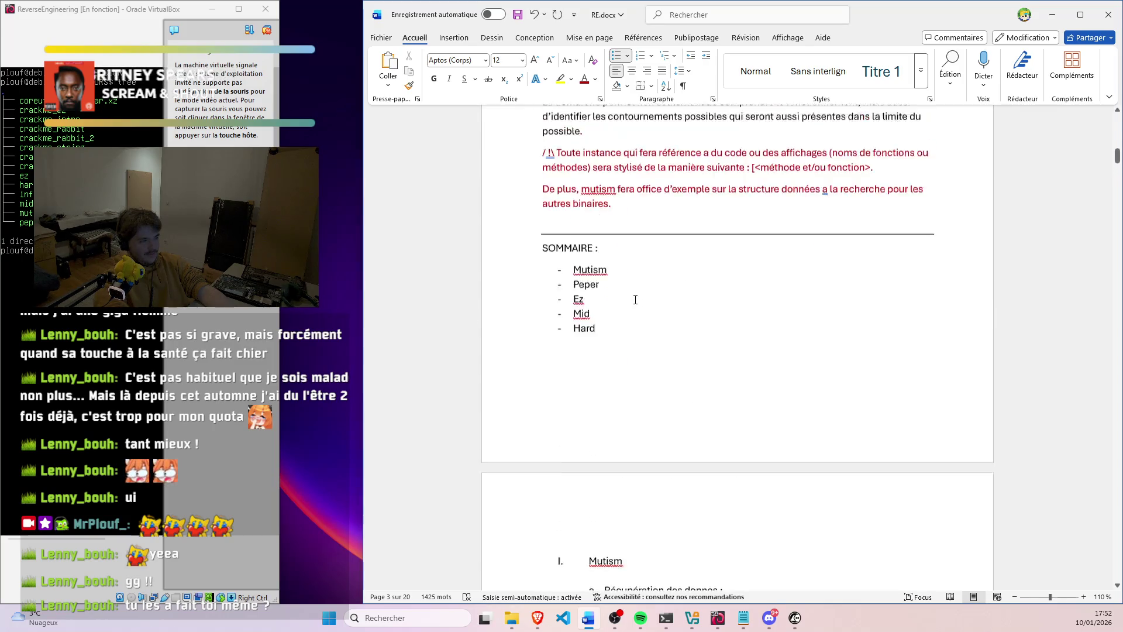
scroll(630, 293, "up", 2)
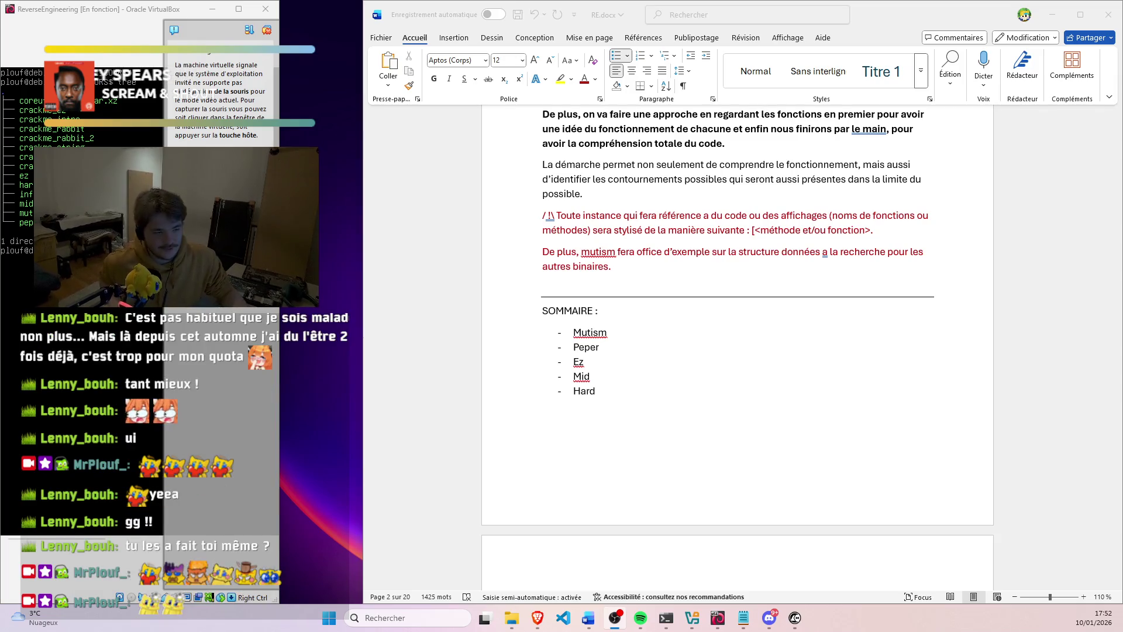
Replace the underlined 'a' with 'à' in the mutism paragraph and place the cursor after binaires
left_click(665, 270)
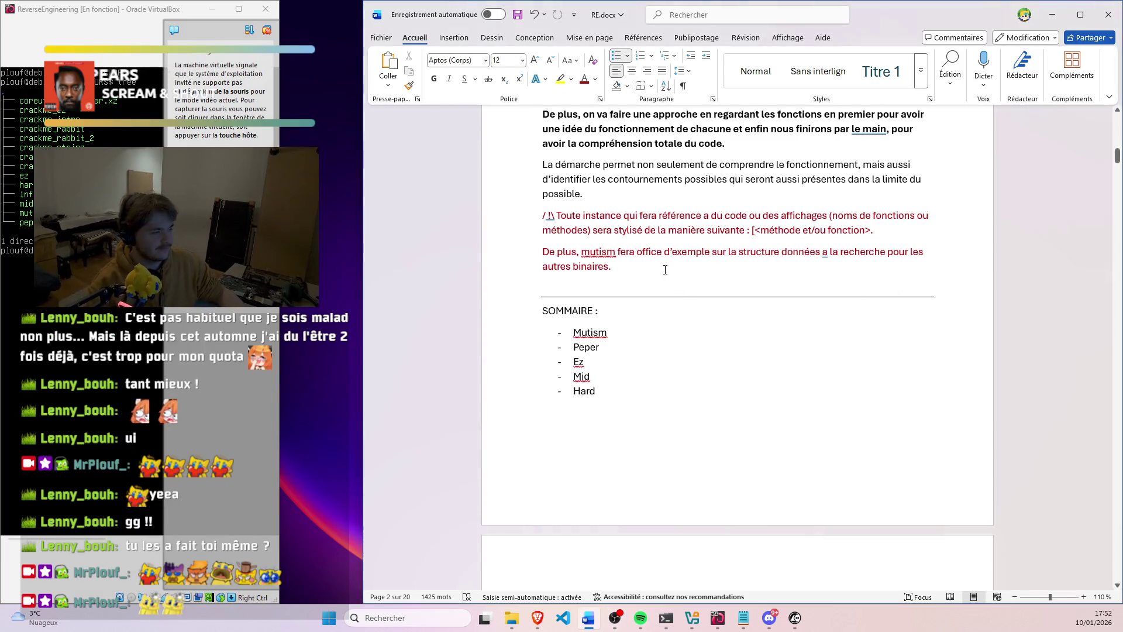
right_click(598, 253)
left_click(736, 266)
right_click(823, 252)
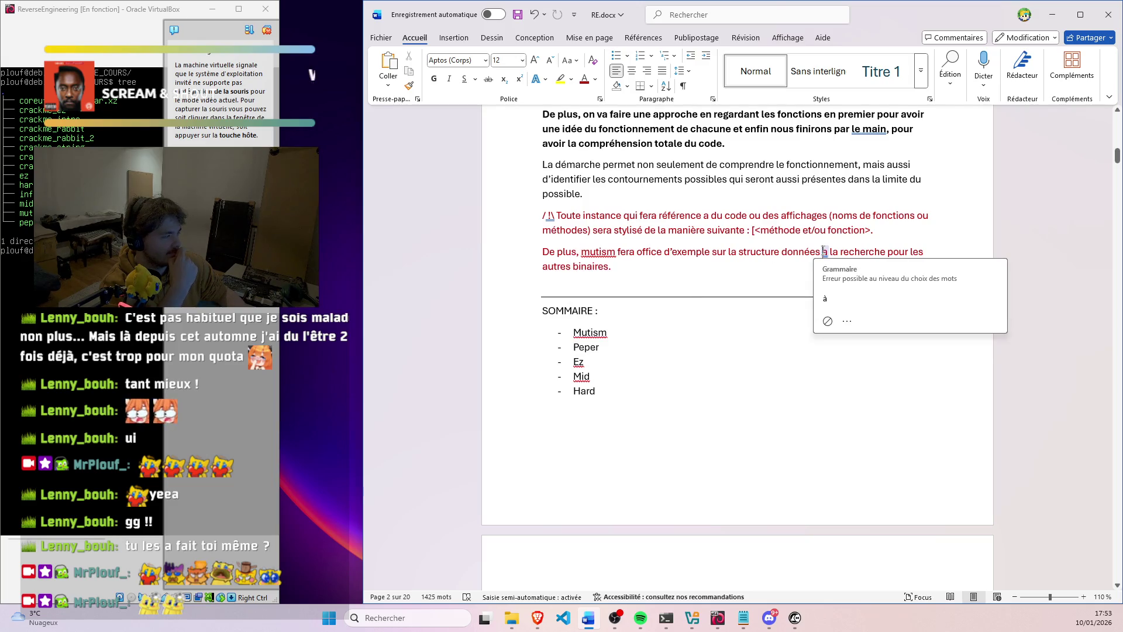
left_click(837, 293)
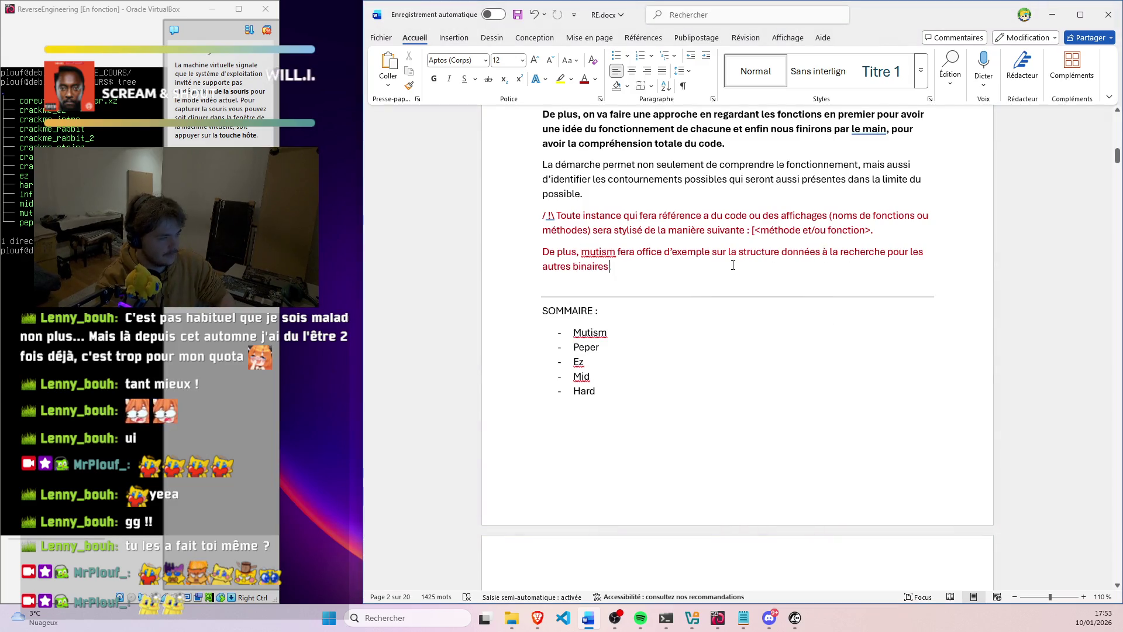
type("et serador")
type(" peu pl")
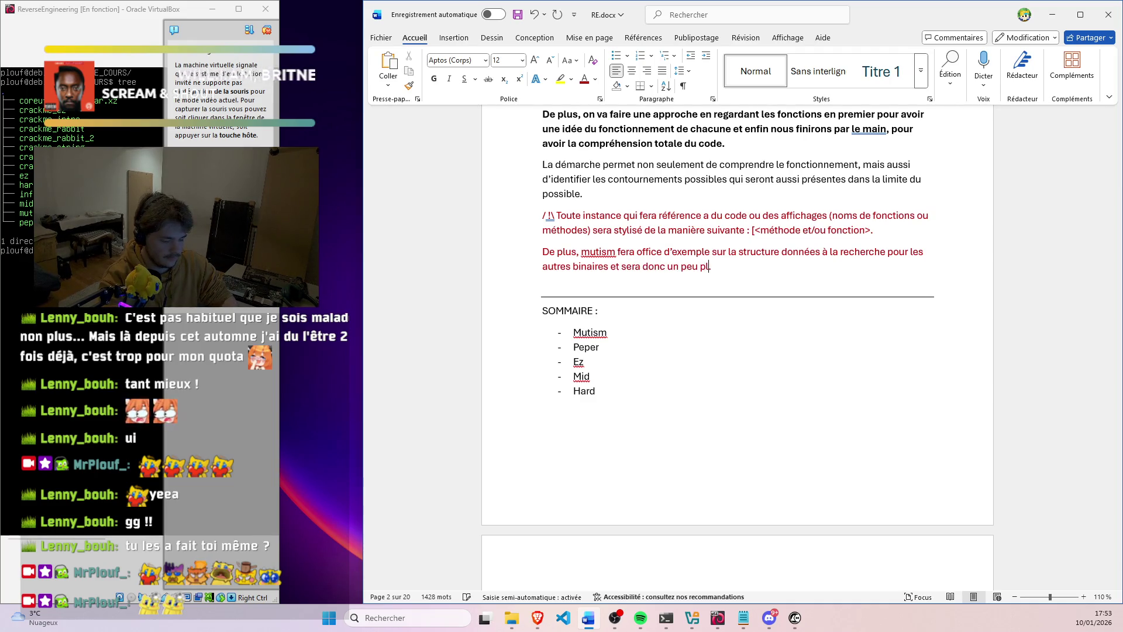
type("detaille étant donne que le.")
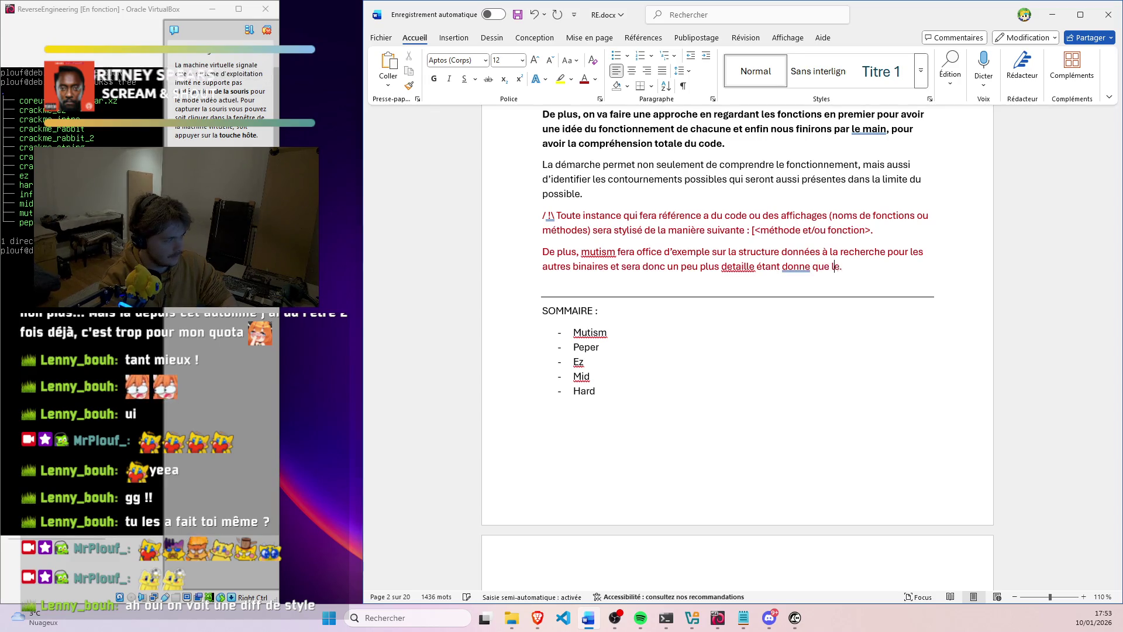
type("pes de rehe.")
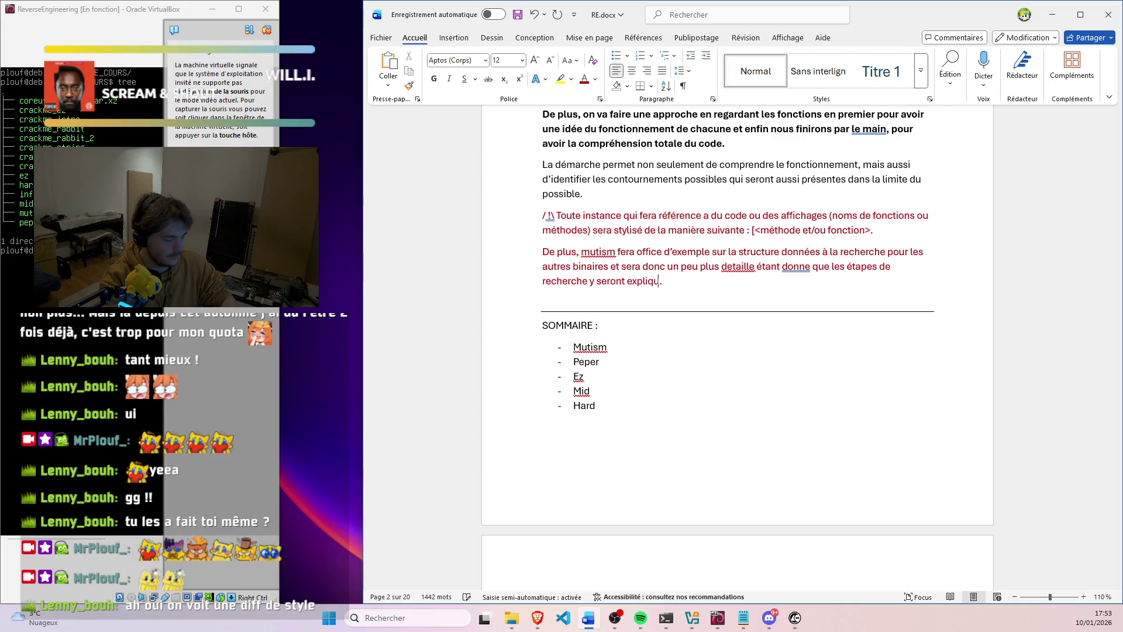
type(".")
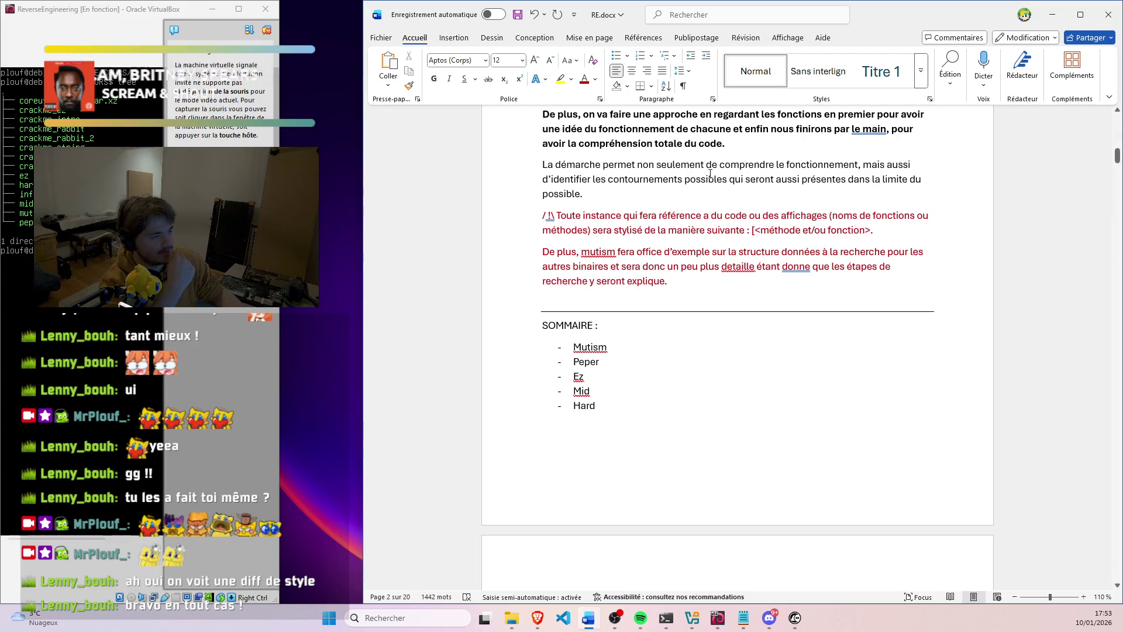
Correct the finished sentence to détaillé, donné and expliqué via spelling suggestions
right_click(730, 267)
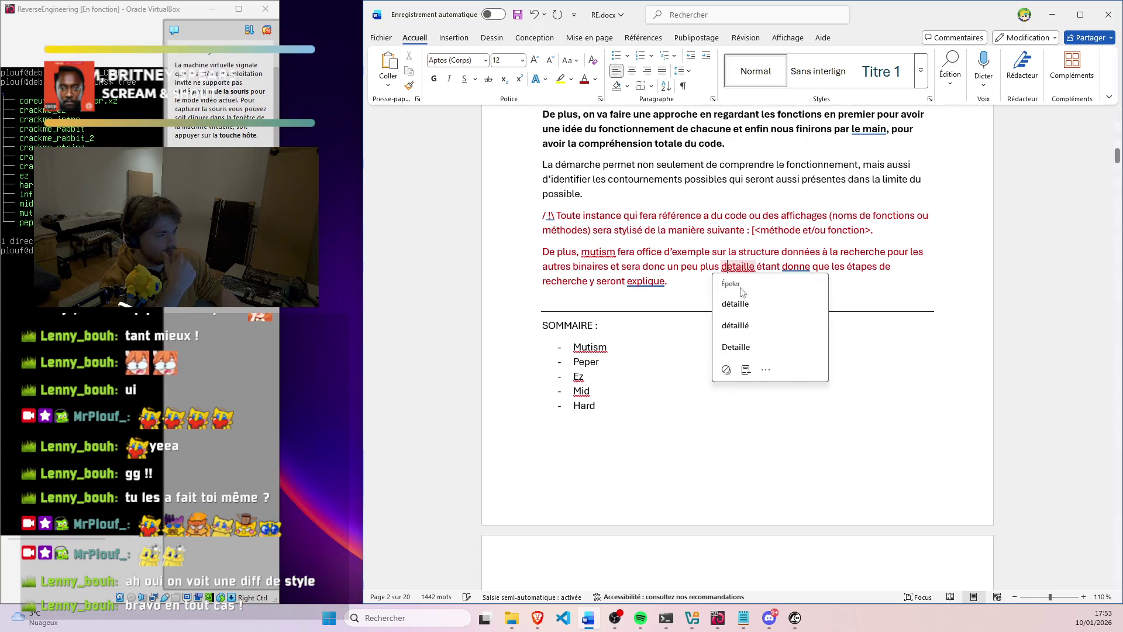
left_click(760, 325)
right_click(795, 267)
left_click(816, 326)
right_click(640, 283)
left_click(641, 326)
scroll(592, 492, "down", 1)
scroll(597, 392, "down", 4)
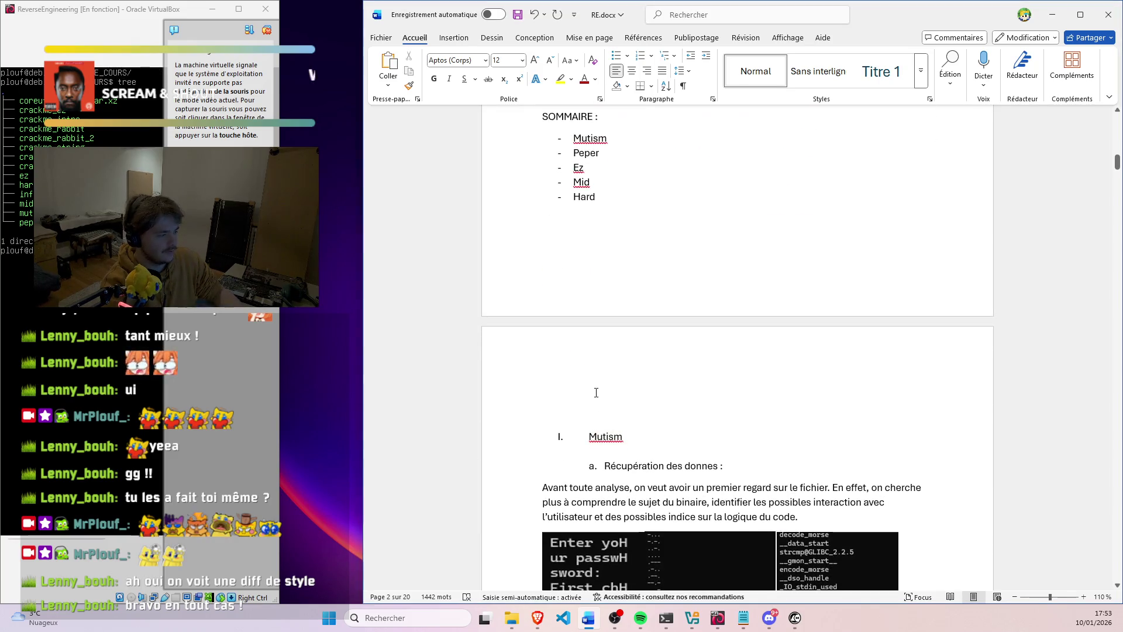
Remove the blank lines before the Mutism heading, keeping it on its own page
key("BackSpace")
key("BackSpace")
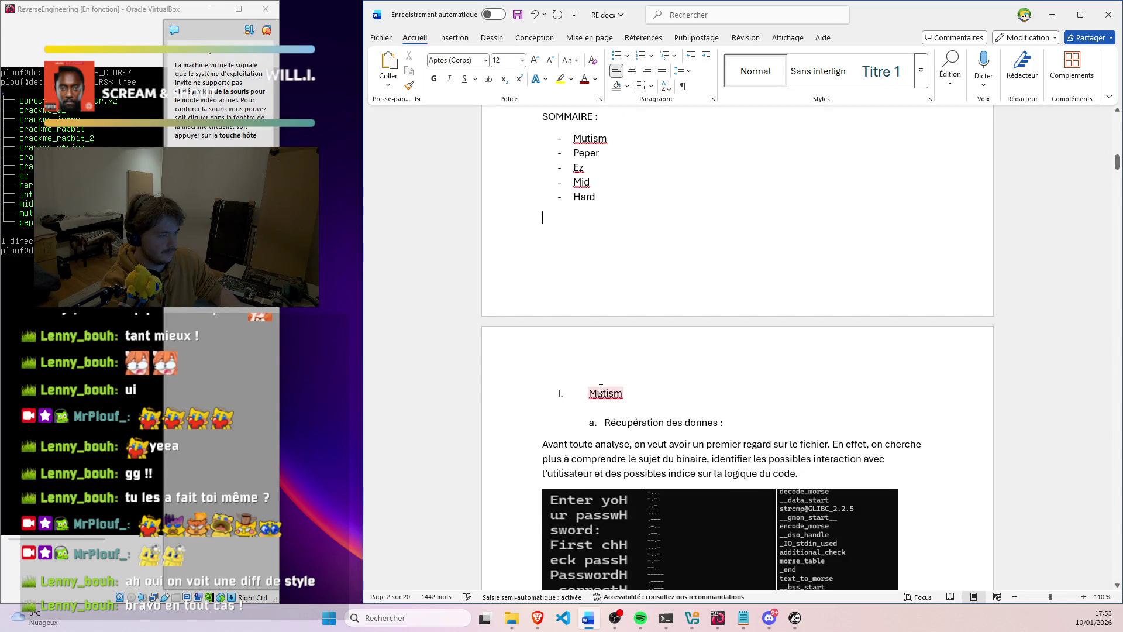
key("BackSpace")
key("Return")
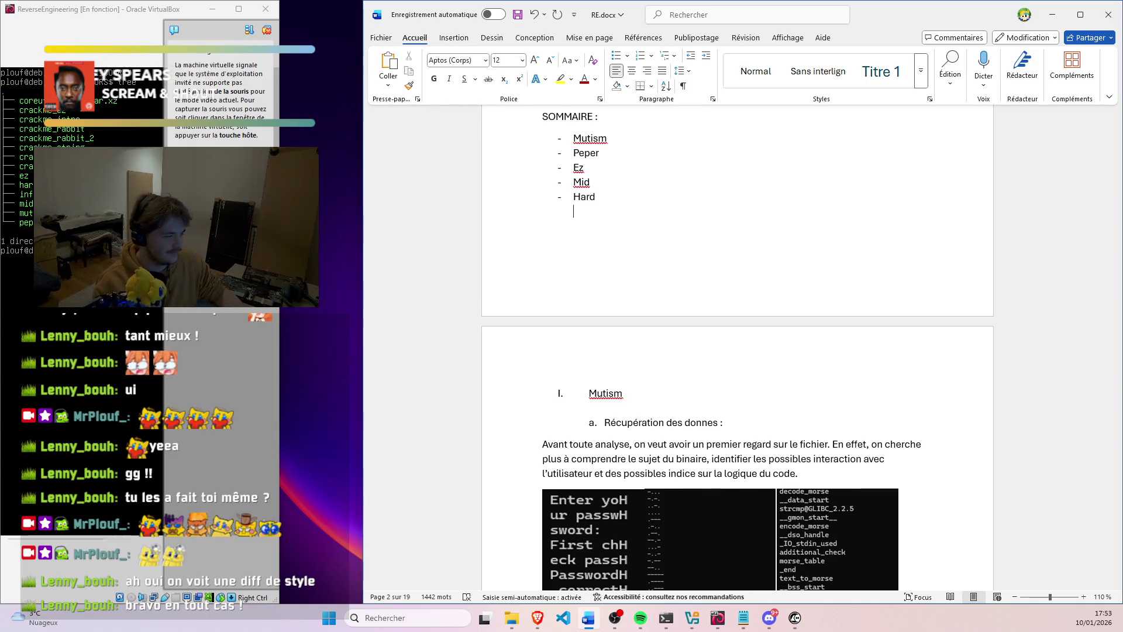
scroll(668, 286, "down", 6)
scroll(665, 279, "down", 3)
scroll(665, 280, "down", 5)
scroll(599, 247, "down", 3)
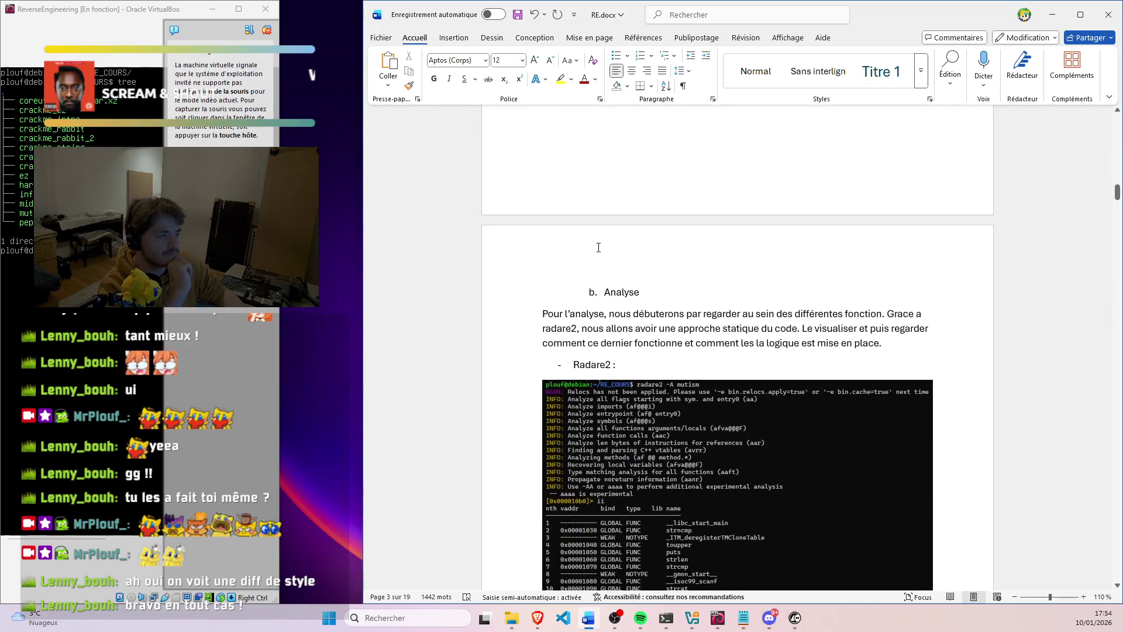
scroll(599, 247, "down", 3)
scroll(597, 246, "down", 3)
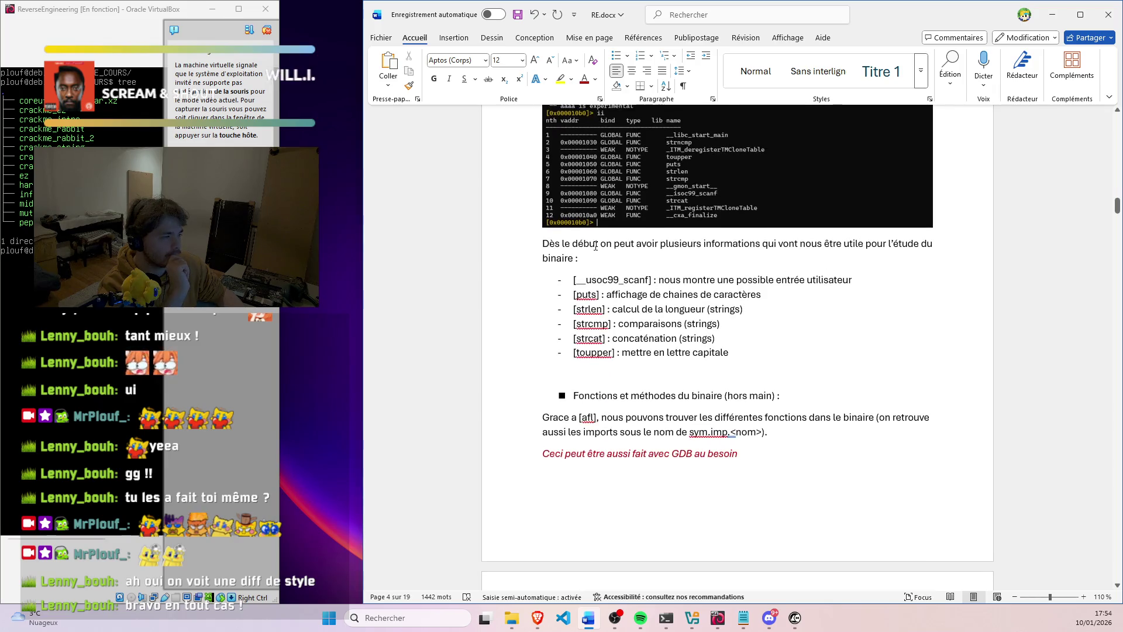
scroll(595, 247, "down", 3)
scroll(590, 240, "down", 3)
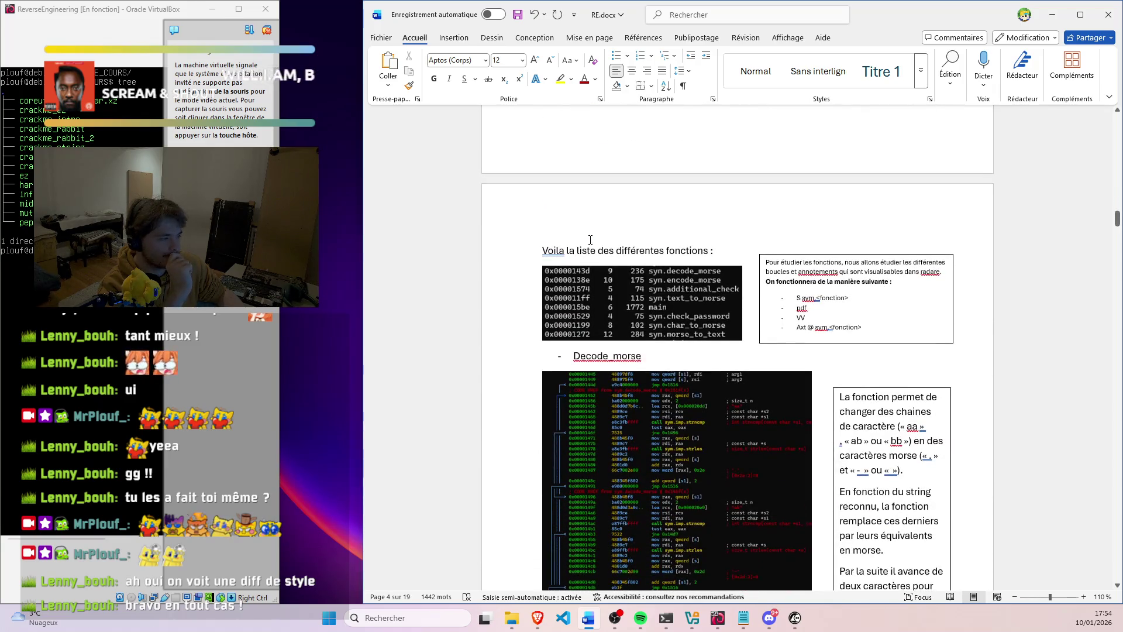
scroll(591, 239, "down", 2)
scroll(589, 240, "down", 3)
scroll(588, 241, "down", 2)
scroll(588, 241, "down", 3)
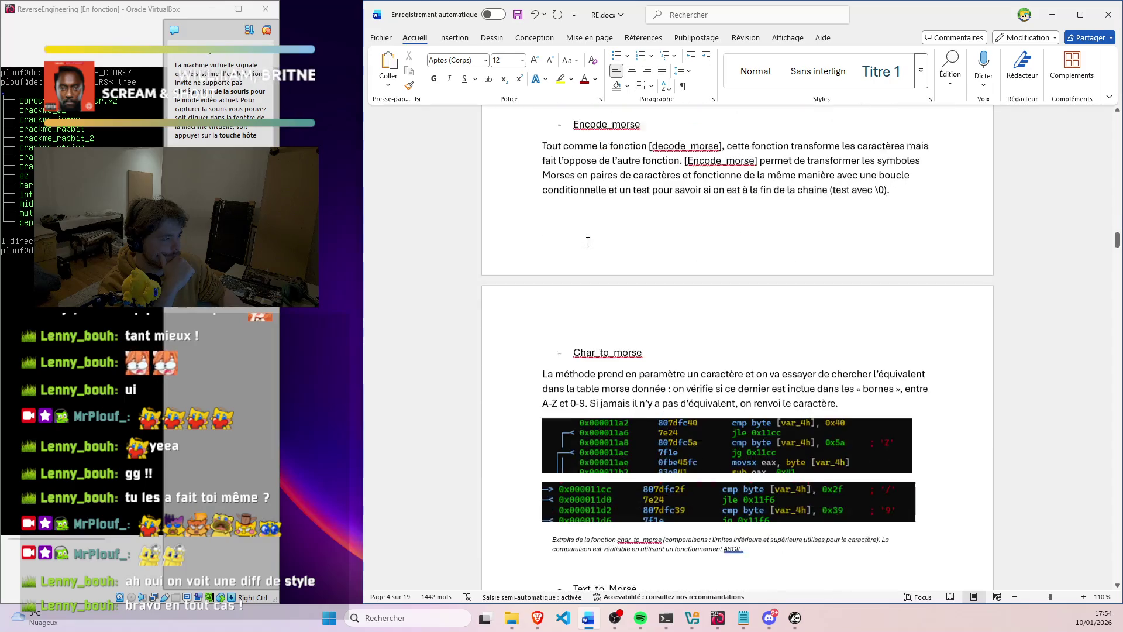
scroll(588, 241, "down", 3)
scroll(588, 239, "down", 2)
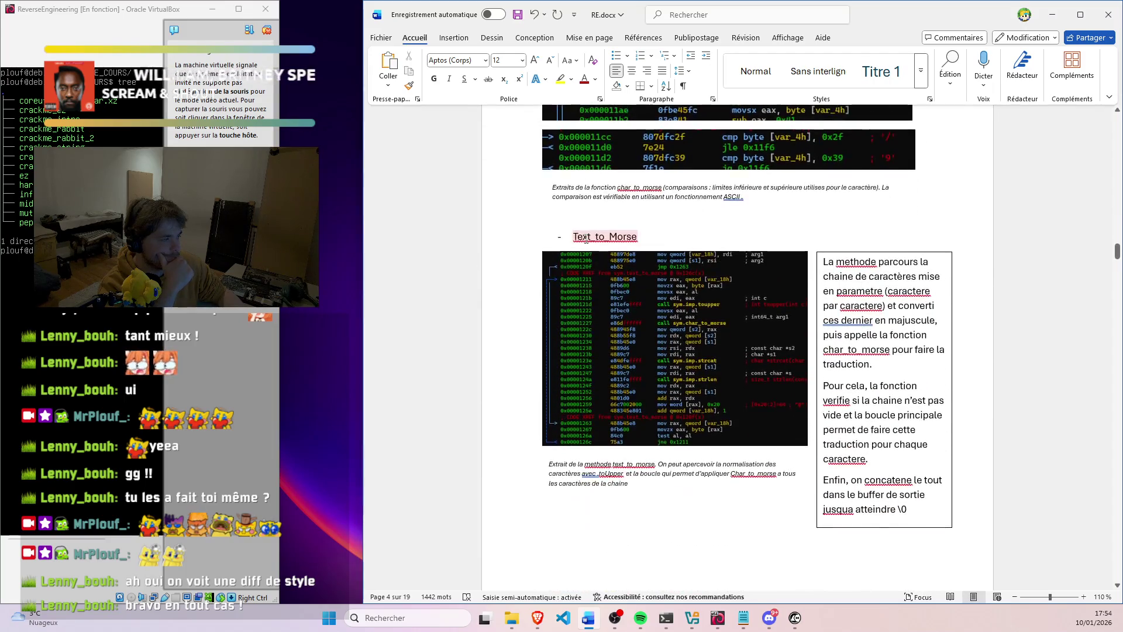
scroll(587, 239, "down", 2)
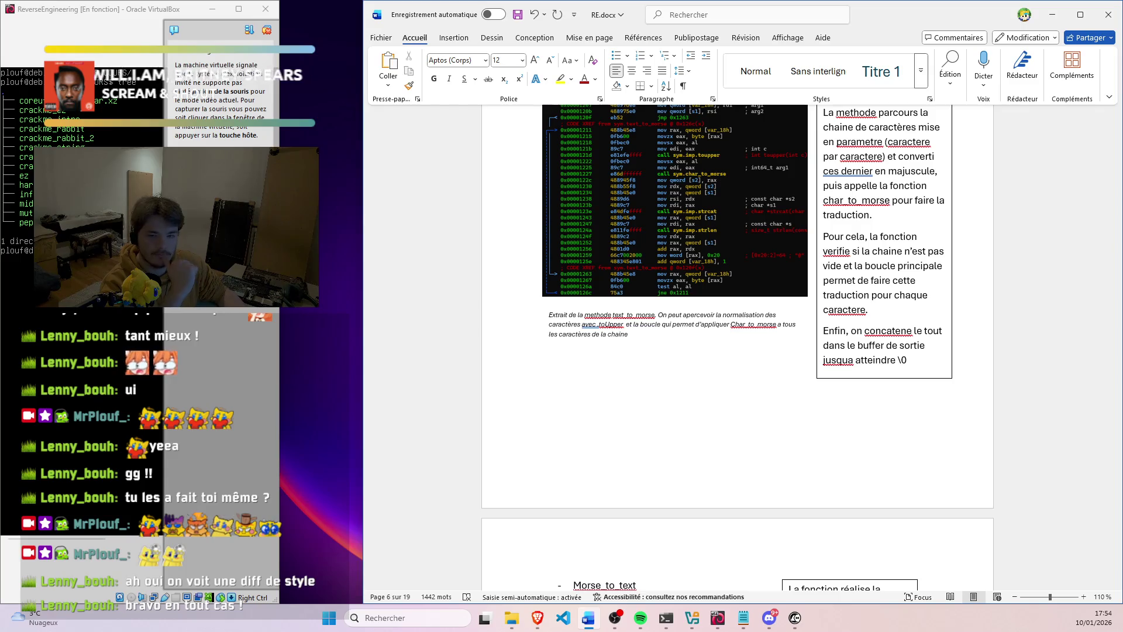
Bring the radare2 terminal to the front after reaching the Additional_check section
key("alt+Tab")
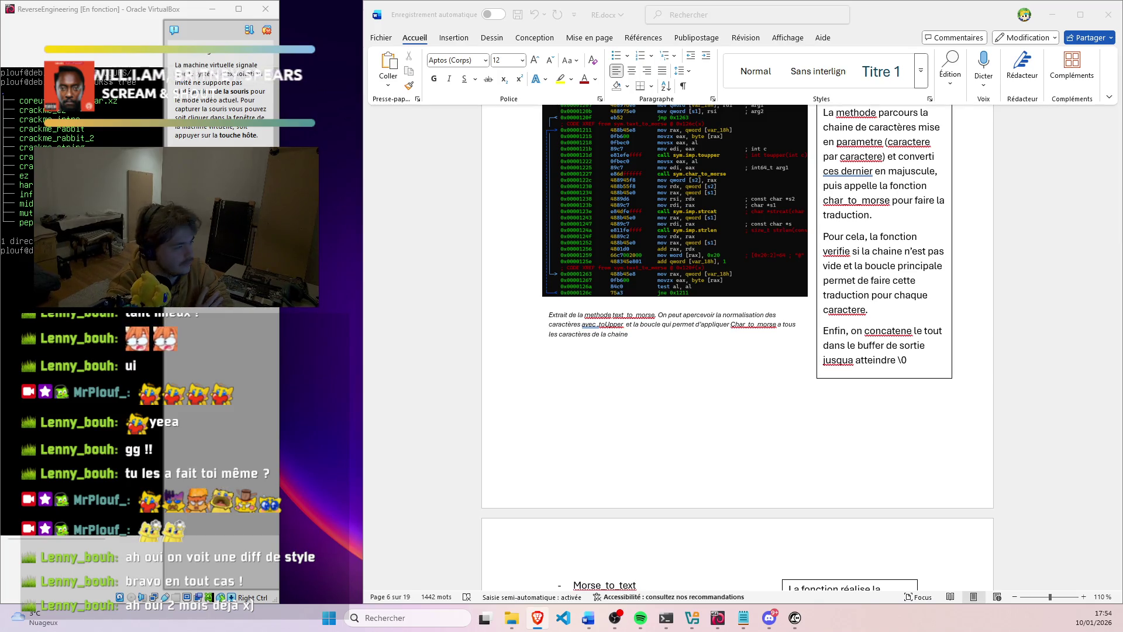
scroll(694, 326, "down", 4)
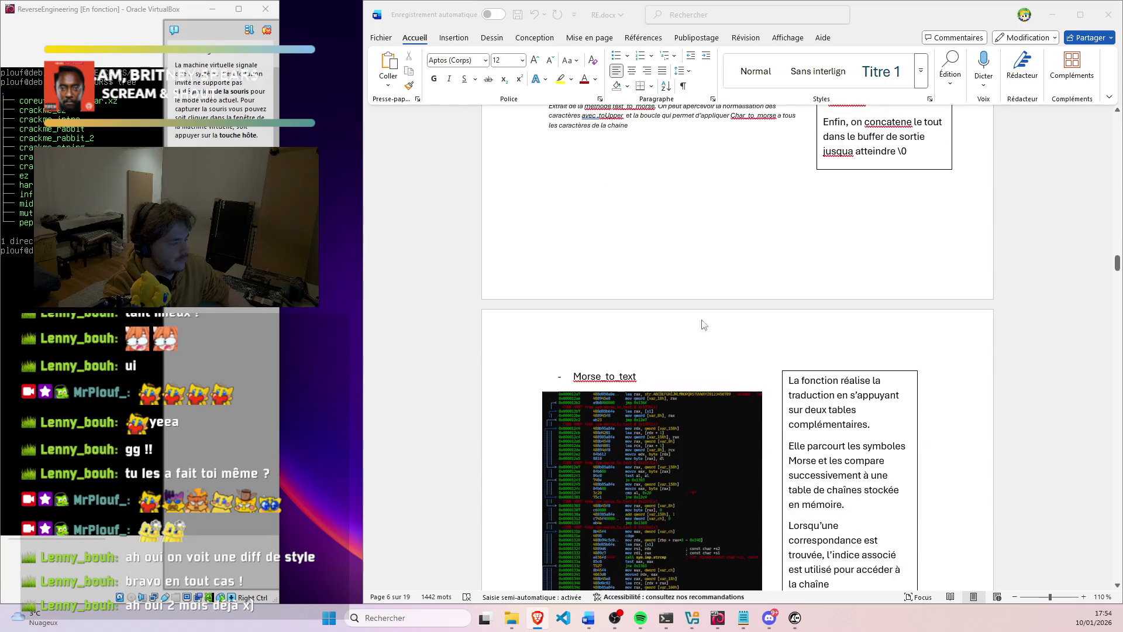
scroll(670, 327, "down", 2)
scroll(662, 326, "down", 3)
scroll(658, 330, "down", 3)
scroll(658, 327, "down", 1)
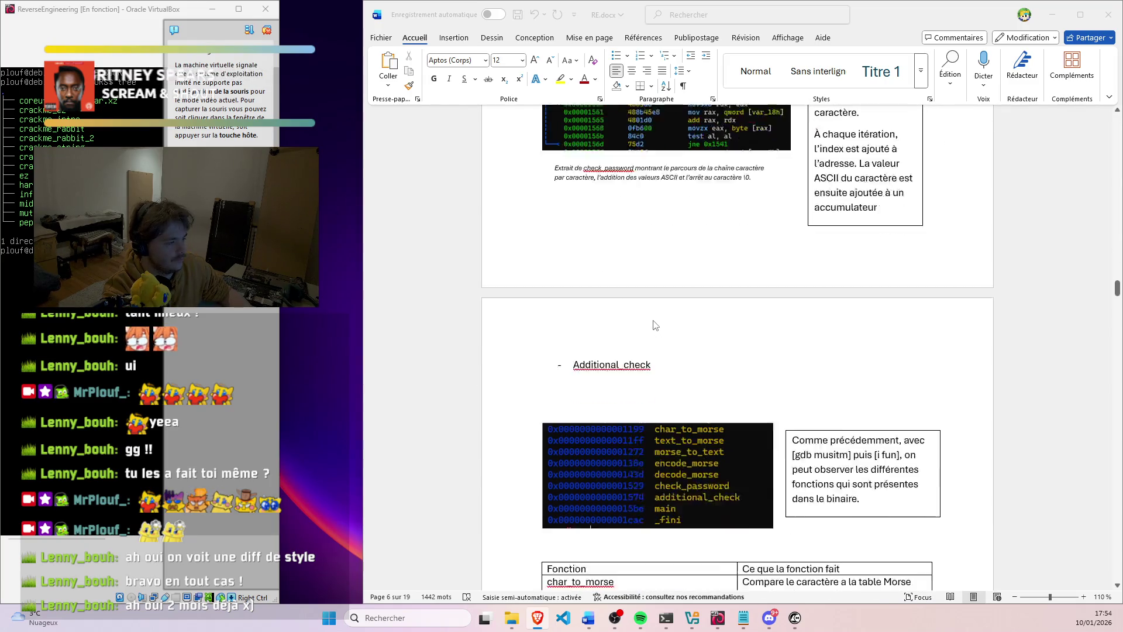
scroll(655, 324, "down", 3)
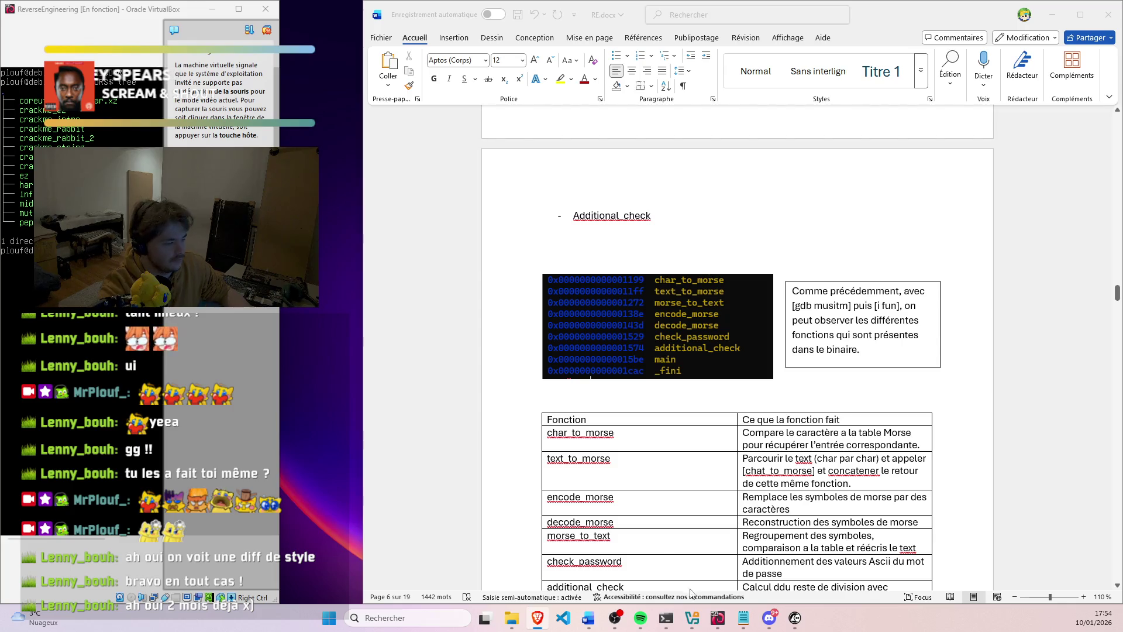
left_click(667, 616)
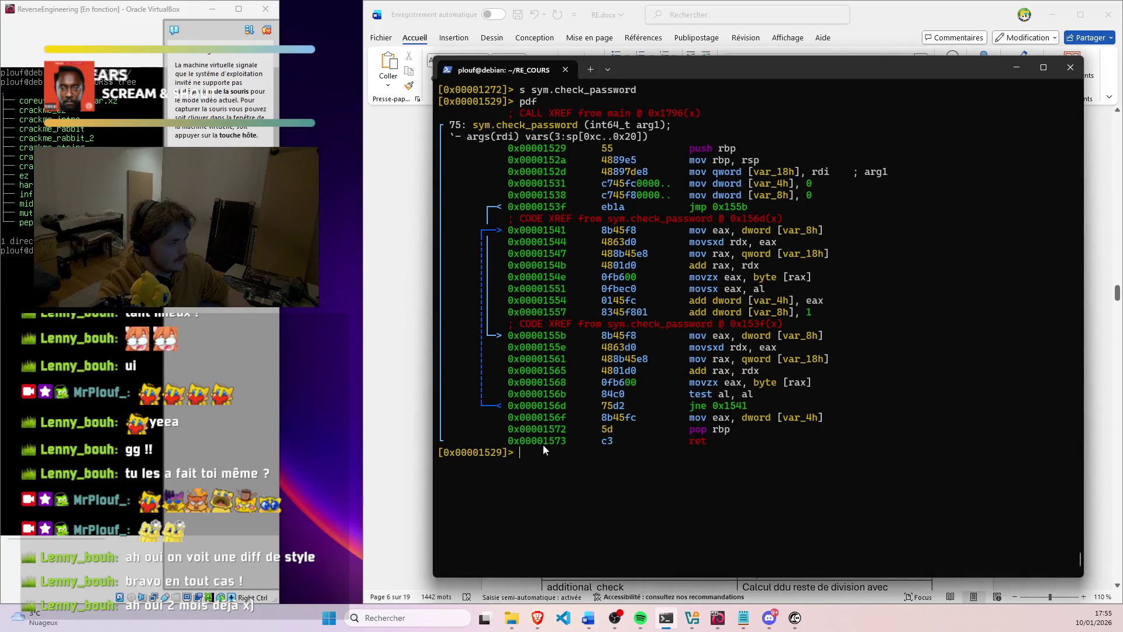
Seek to additional_check in radare2 and print its disassembly with pdf
key("Up")
key("Up")
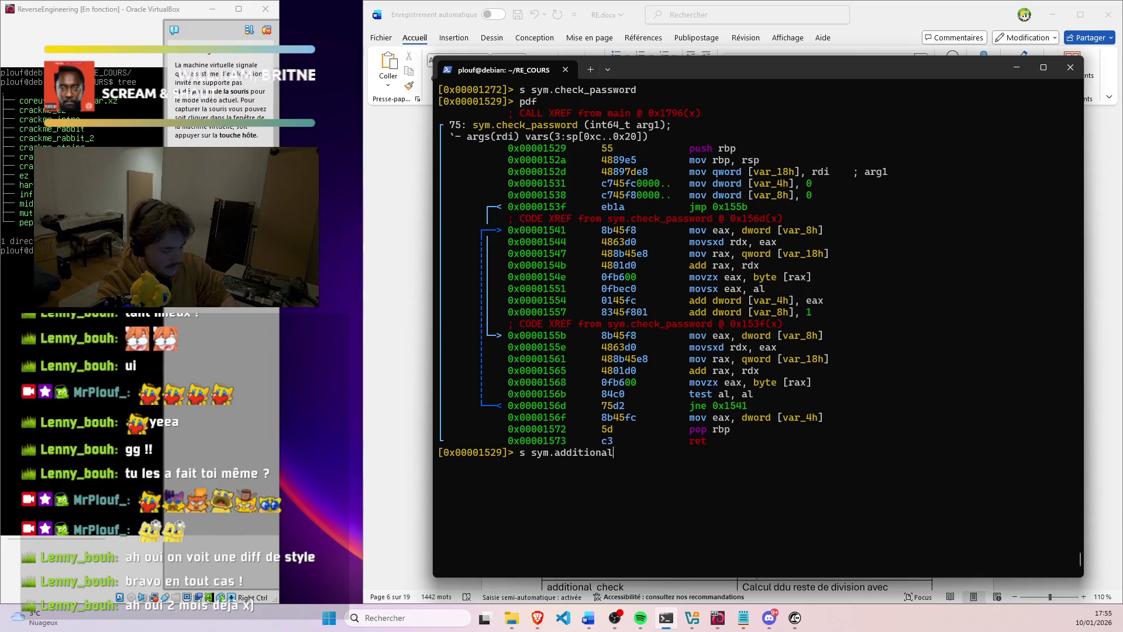
type("_check")
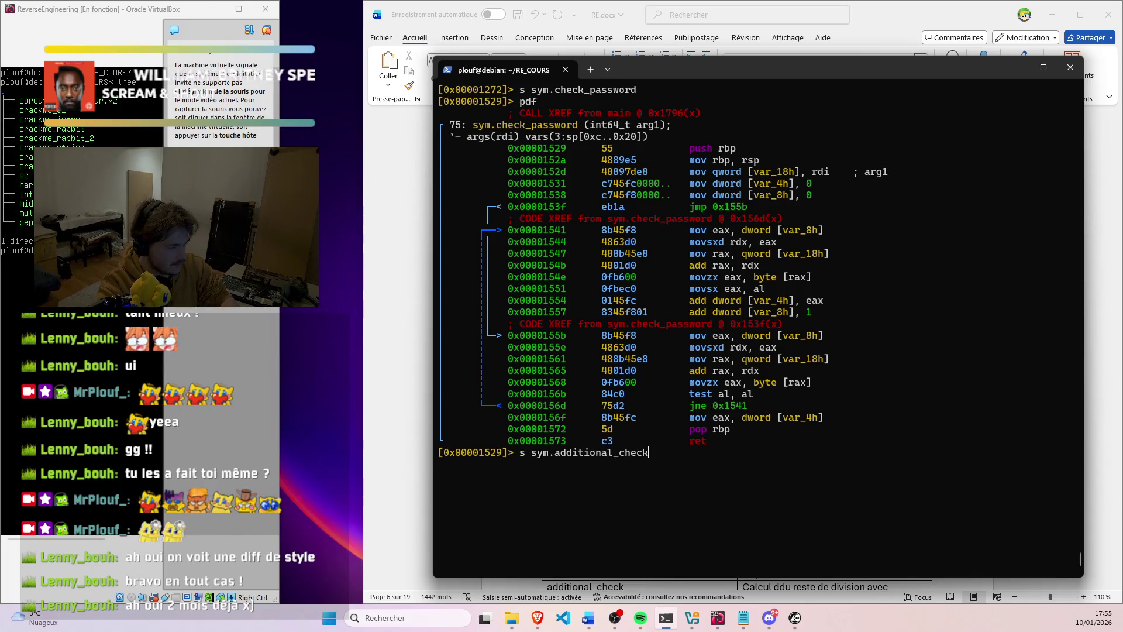
key("Return")
type("pdf")
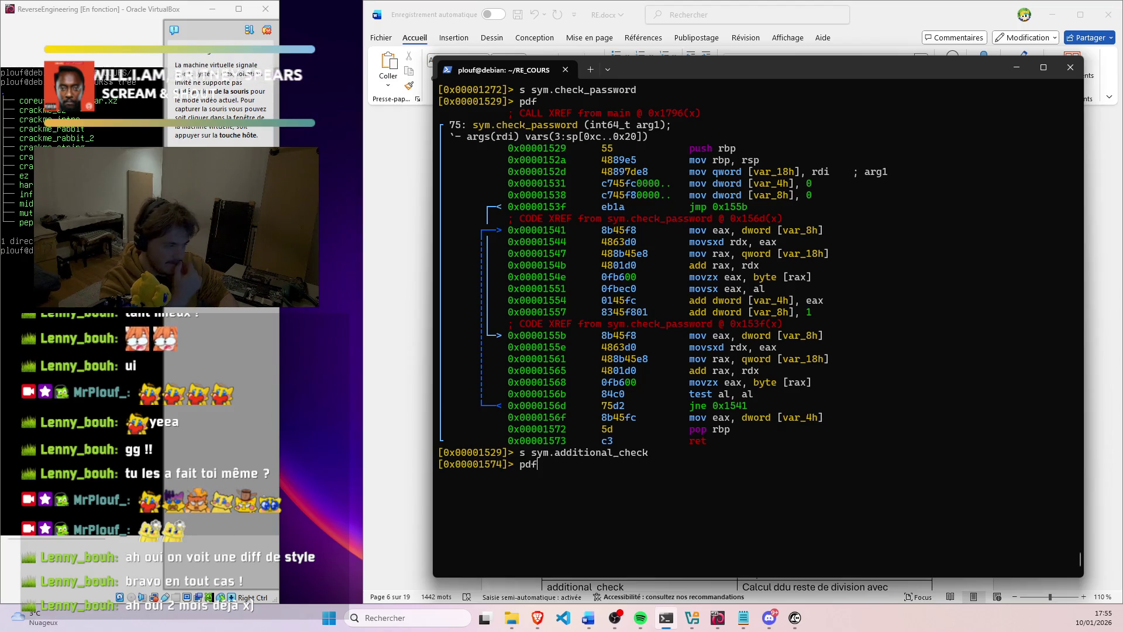
key("Return")
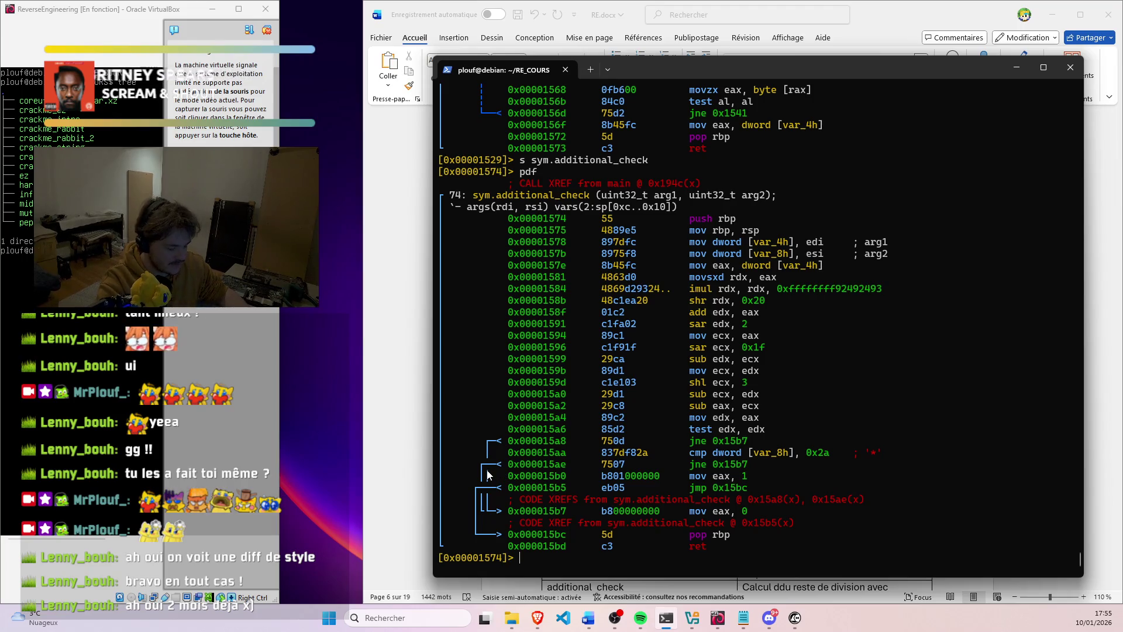
Capture the additional_check jump instructions as a region screenshot and minimize the terminal
key("super+shift+s")
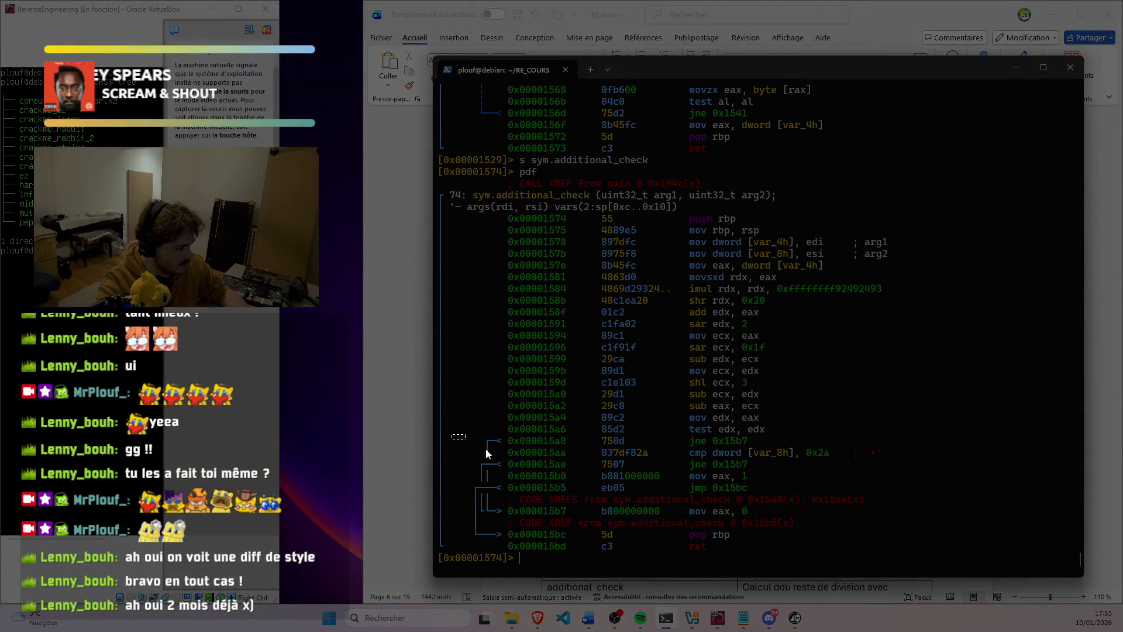
left_click_drag(485, 452, 903, 533)
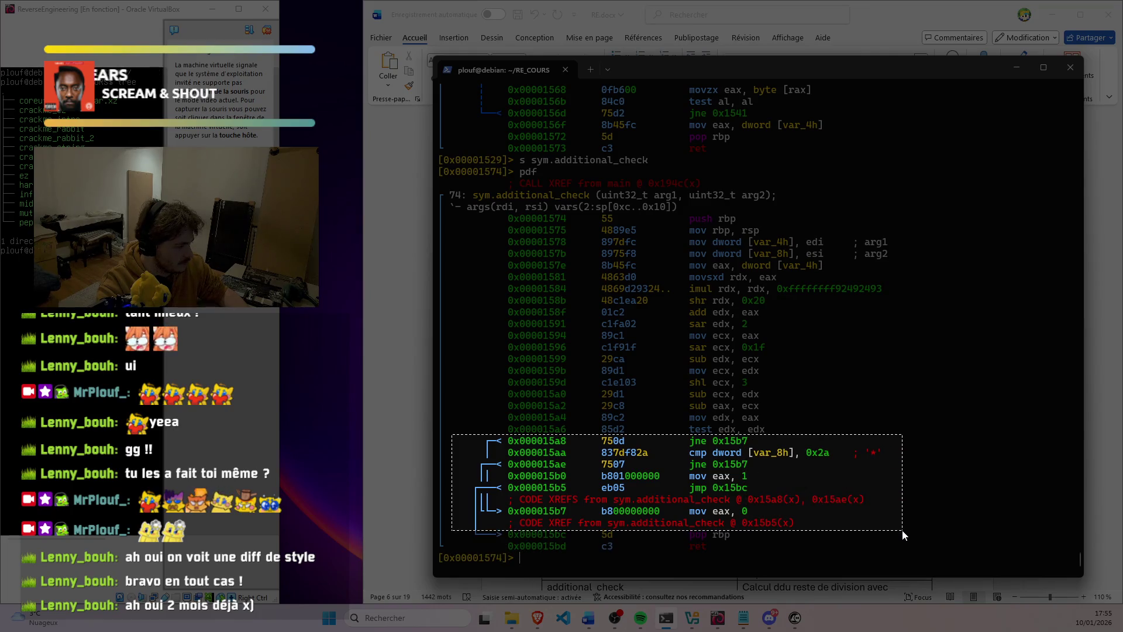
left_click_drag(903, 533, 897, 524)
left_click(1016, 69)
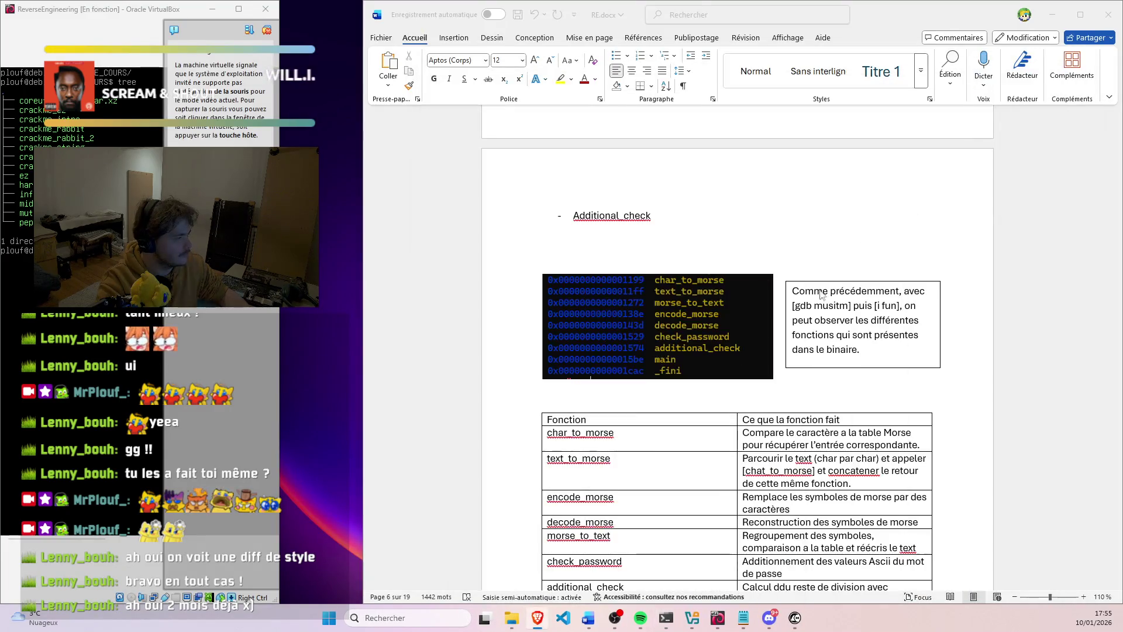
Paste the disassembly screenshot under Additional_check and remove its indent so it aligns left
key("ctrl+v")
left_click(566, 255)
left_click(555, 235)
key("BackSpace")
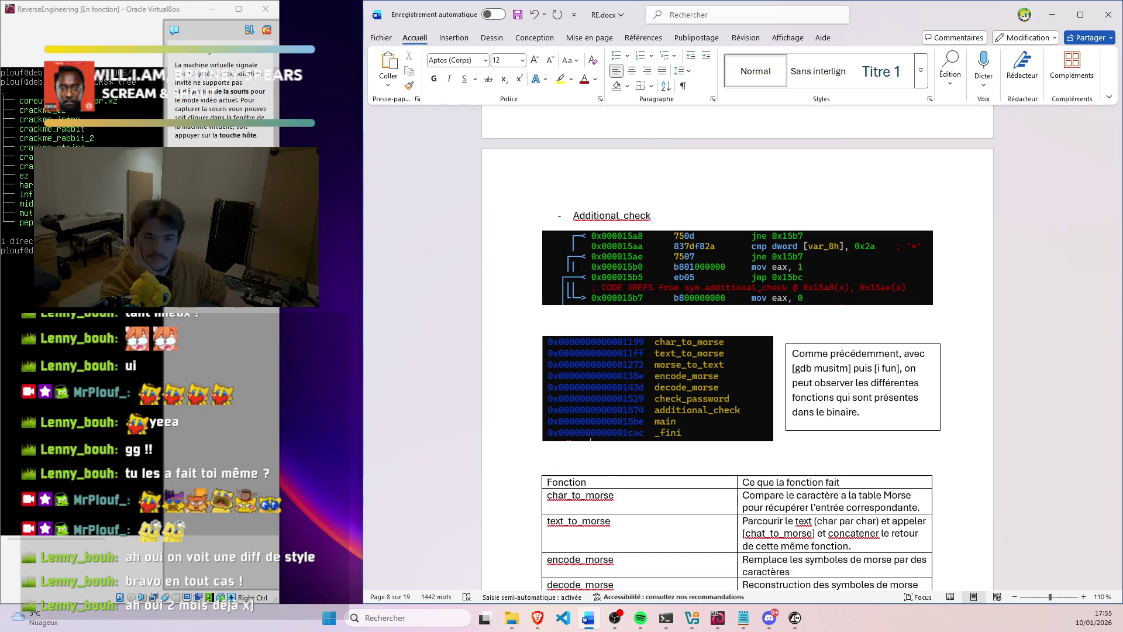
left_click(104, 74)
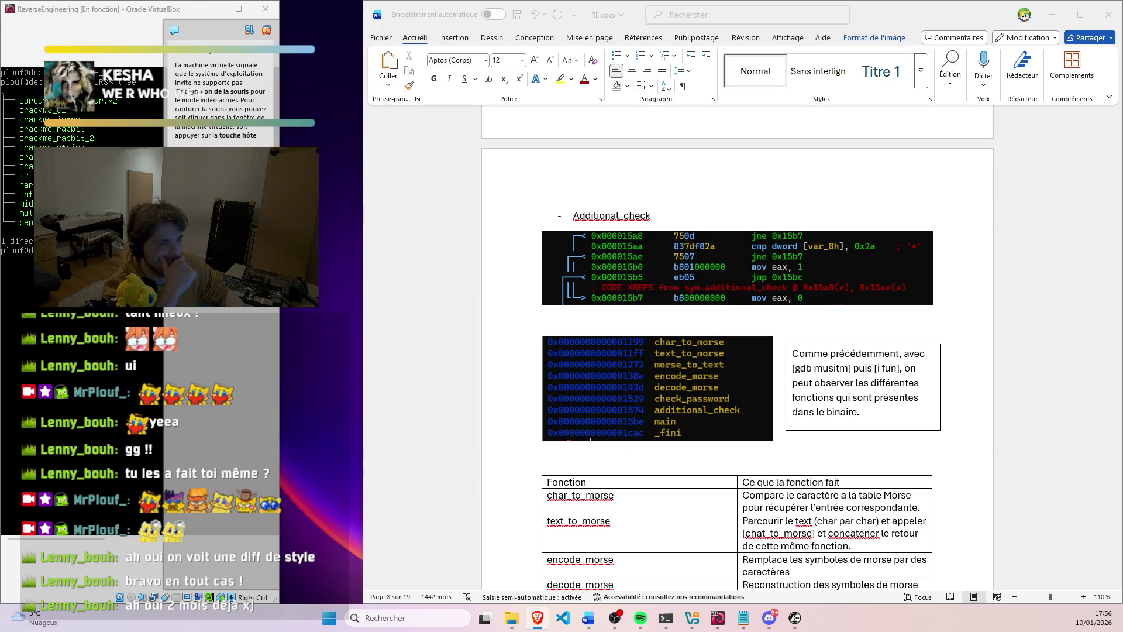
left_click(735, 343)
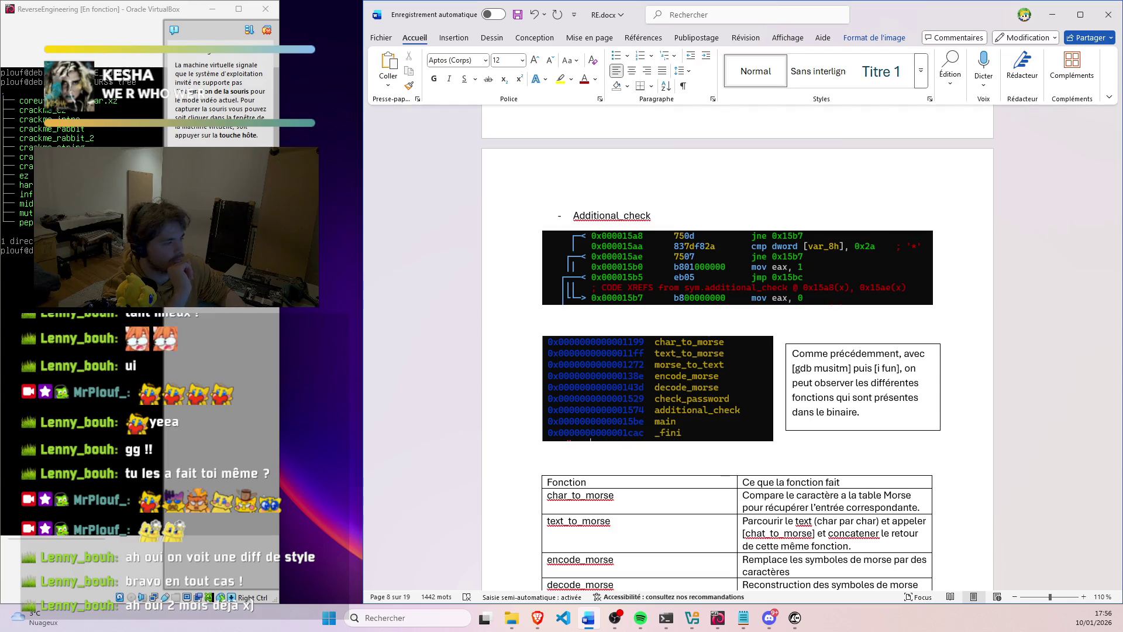
left_click(421, 290)
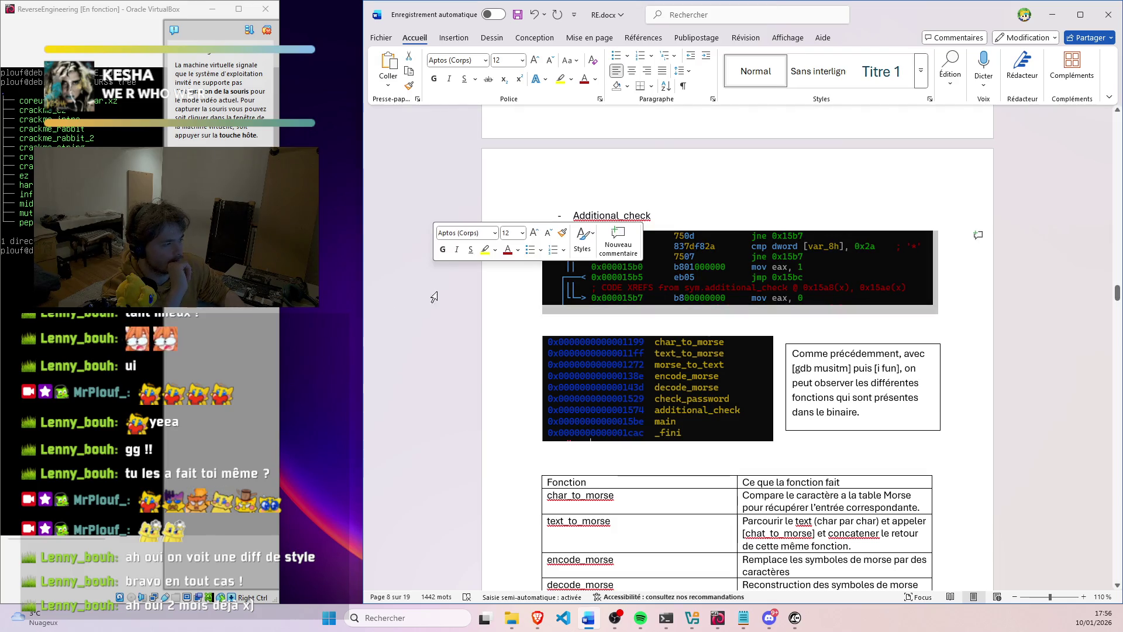
scroll(603, 296, "up", 3)
scroll(603, 296, "up", 4)
scroll(601, 292, "up", 2)
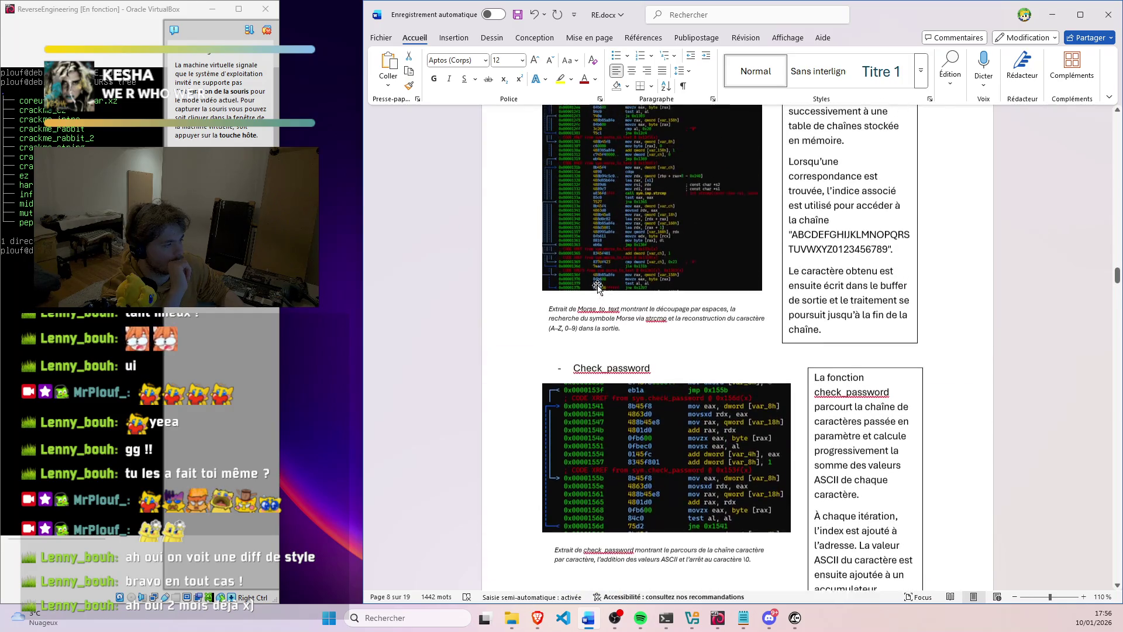
scroll(599, 289, "up", 2)
scroll(597, 284, "up", 2)
scroll(597, 285, "up", 2)
scroll(594, 283, "up", 2)
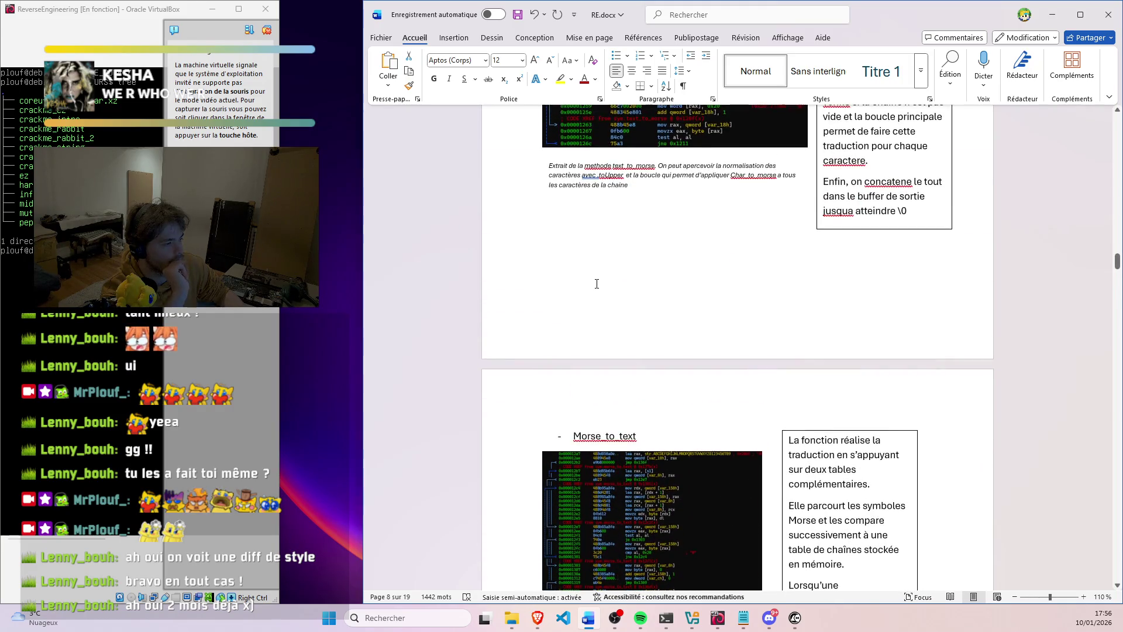
scroll(594, 284, "down", 3)
scroll(594, 279, "down", 4)
scroll(594, 278, "down", 3)
scroll(593, 279, "down", 3)
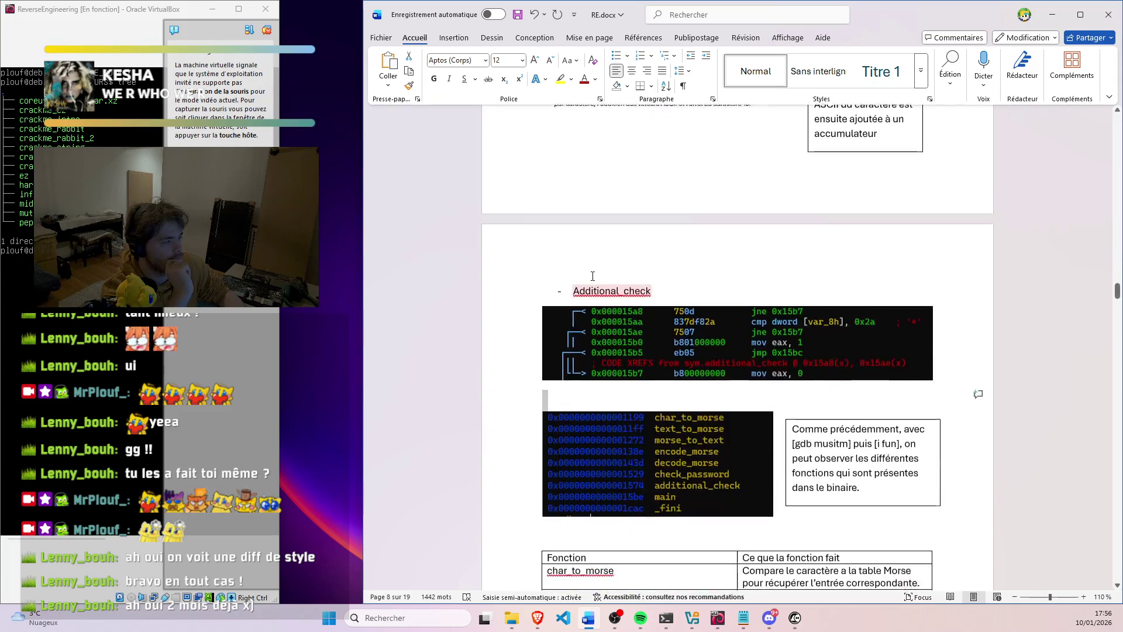
scroll(592, 278, "down", 2)
scroll(593, 278, "up", 2)
scroll(593, 278, "up", 1)
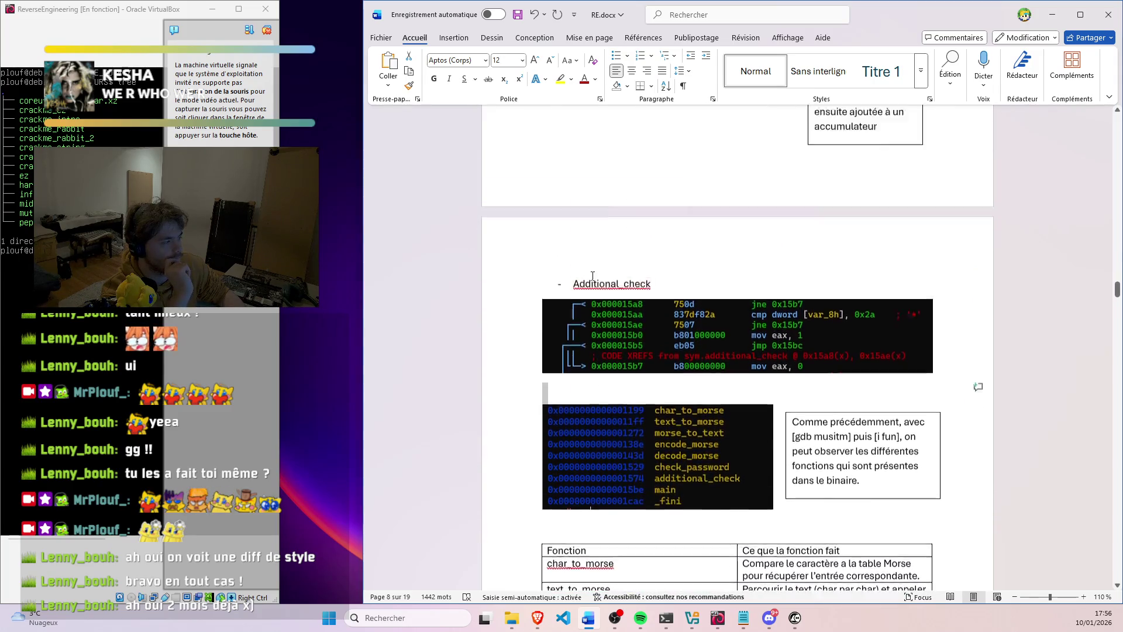
scroll(593, 278, "up", 2)
scroll(592, 278, "up", 4)
scroll(592, 277, "up", 3)
scroll(591, 277, "up", 3)
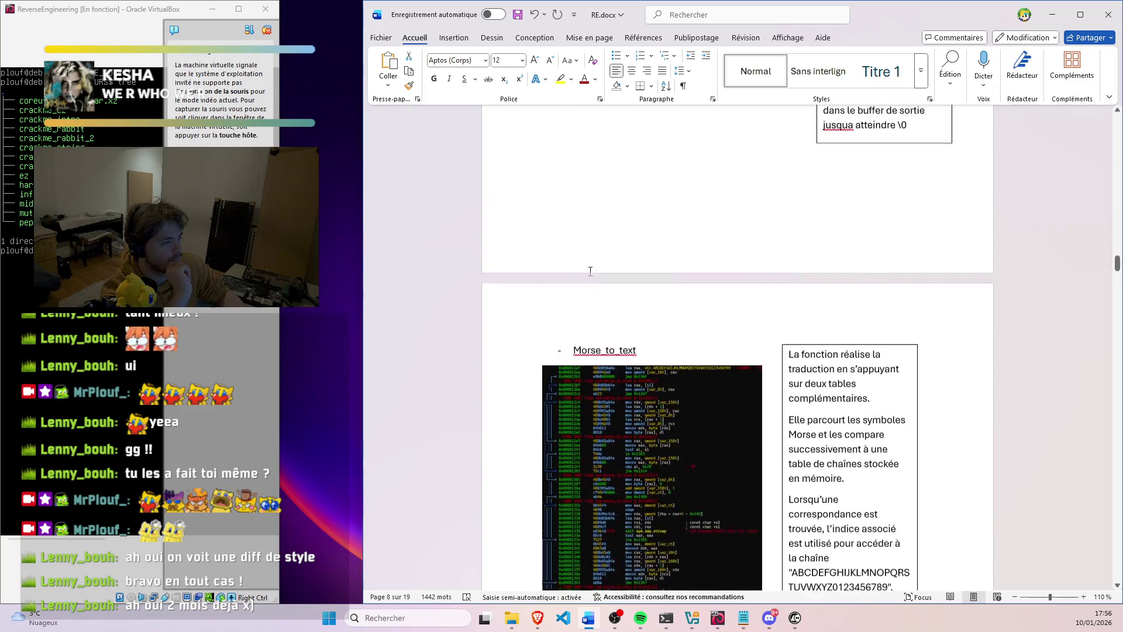
scroll(589, 273, "up", 5)
scroll(588, 273, "up", 5)
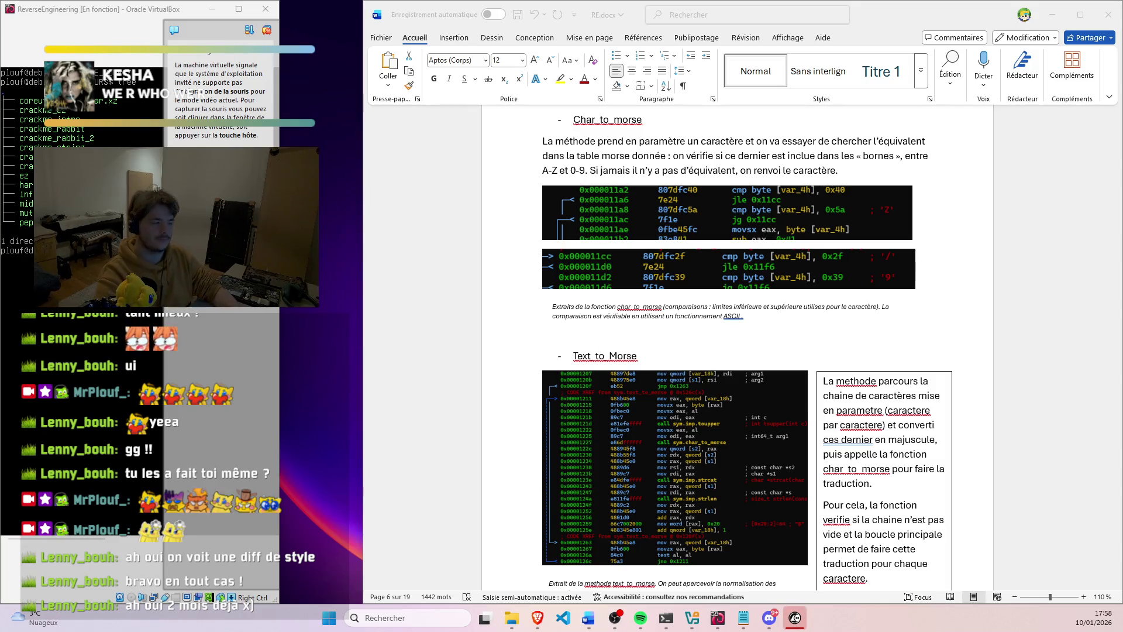
Bring the Cutter window with its quit confirmation back to the front
left_click(796, 617)
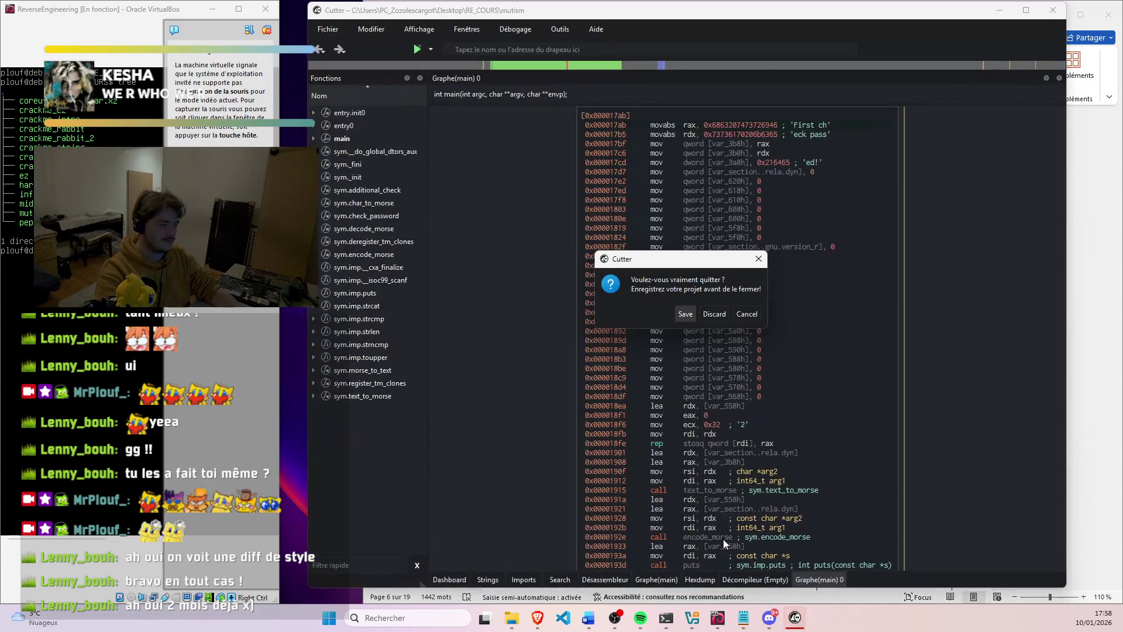
Save the mutism.rzdb project into Téléchargements and let Cutter quit
left_click(689, 315)
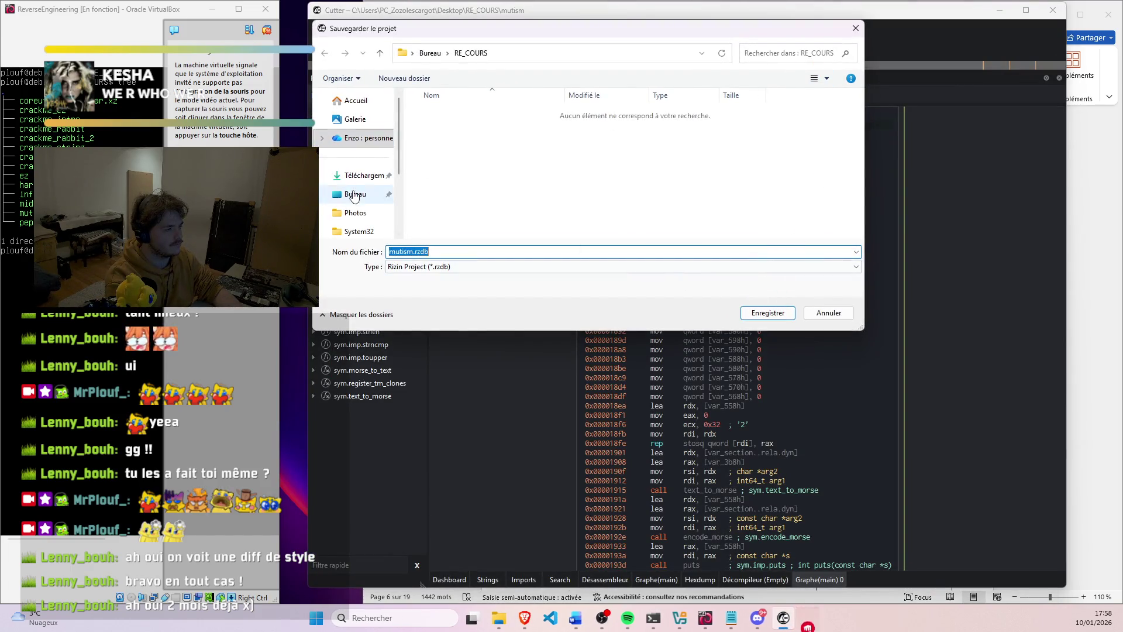
left_click(360, 175)
left_click(768, 313)
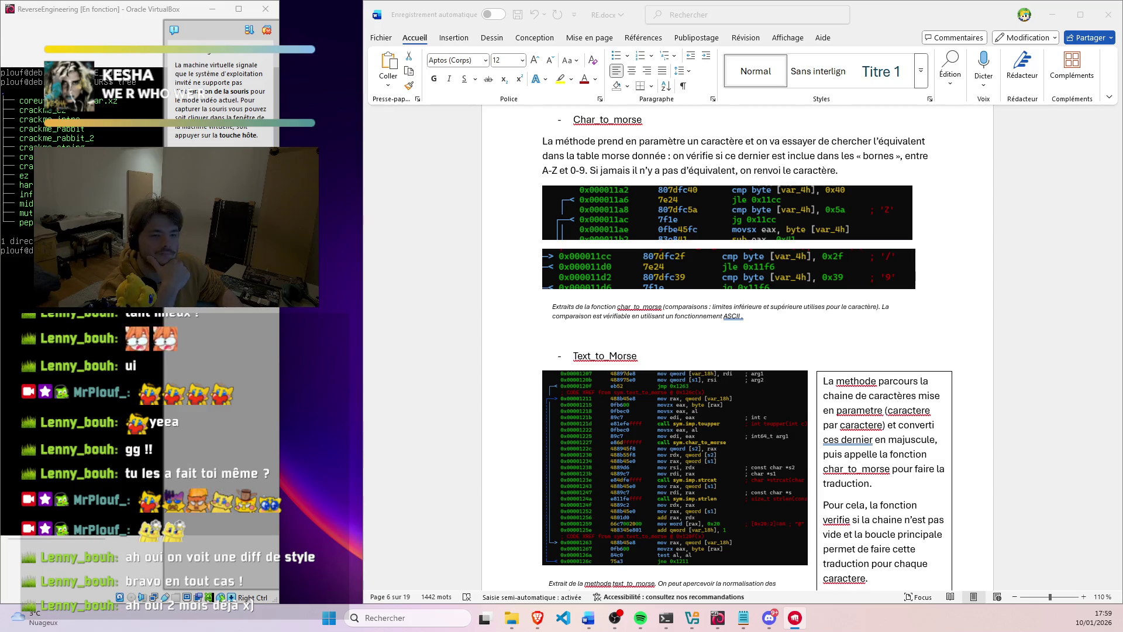
Minimize Word and the virtual machine, then open Valorant's play lobby
left_click(1052, 14)
left_click(216, 9)
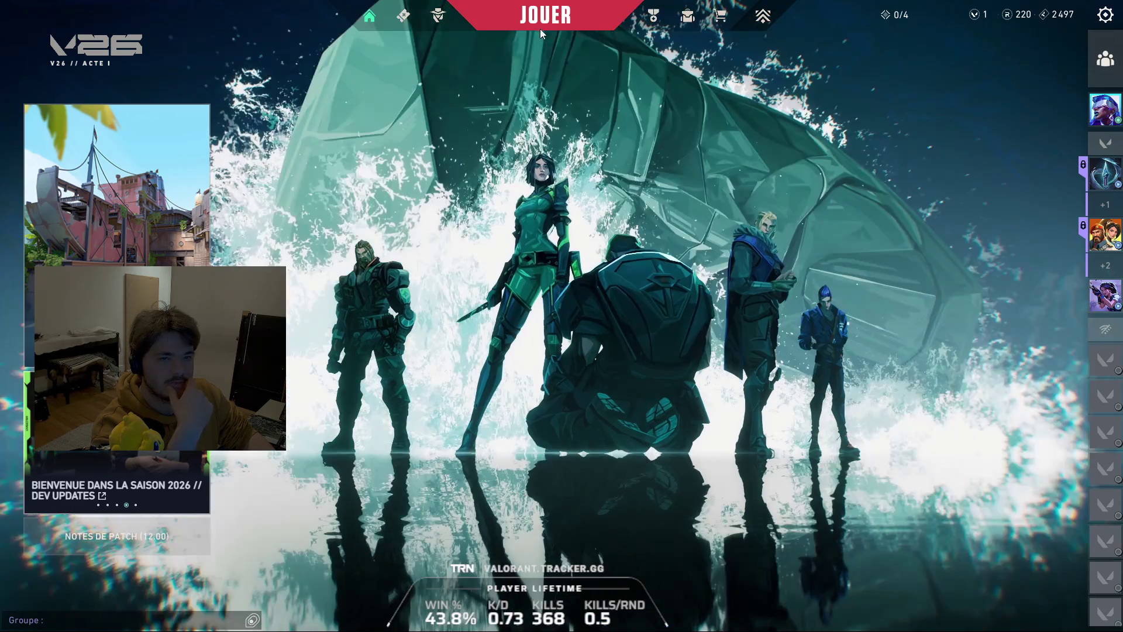
left_click(543, 19)
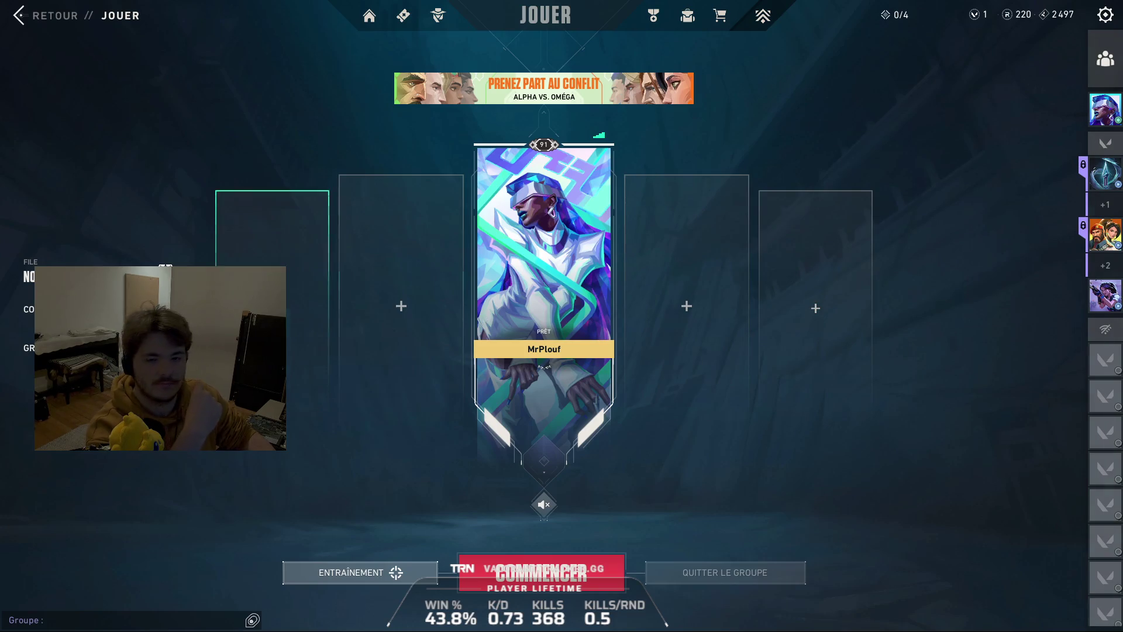
Queue for a match via JOUER/COMMENCER and pick Deadlock once agent selection appears on Fracture
left_click(162, 272)
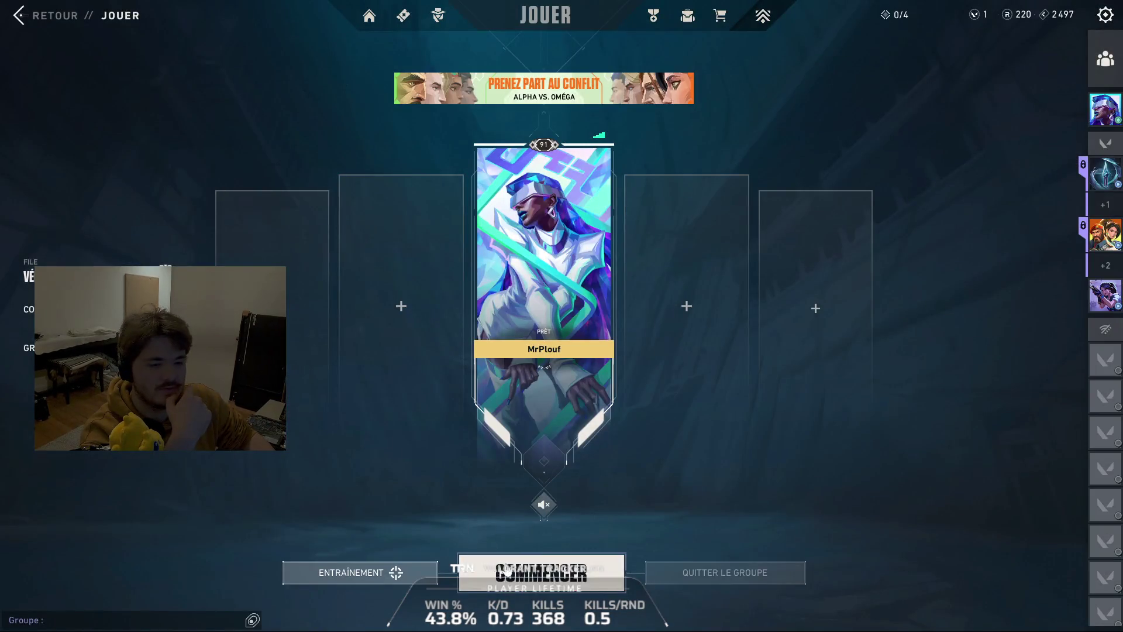
left_click(501, 569)
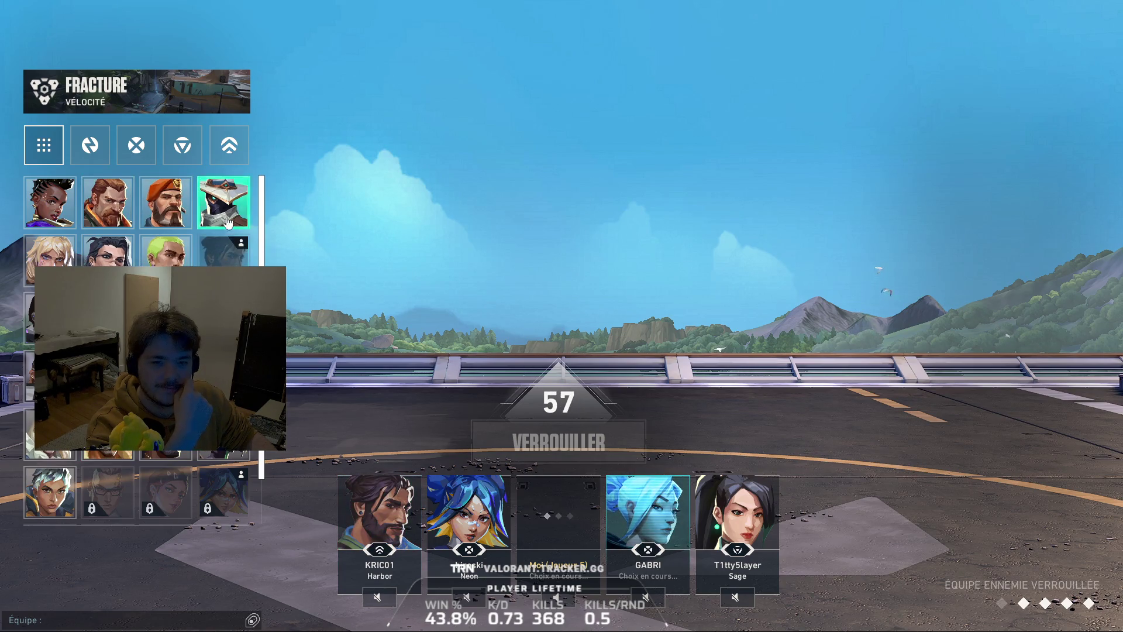
left_click(50, 260)
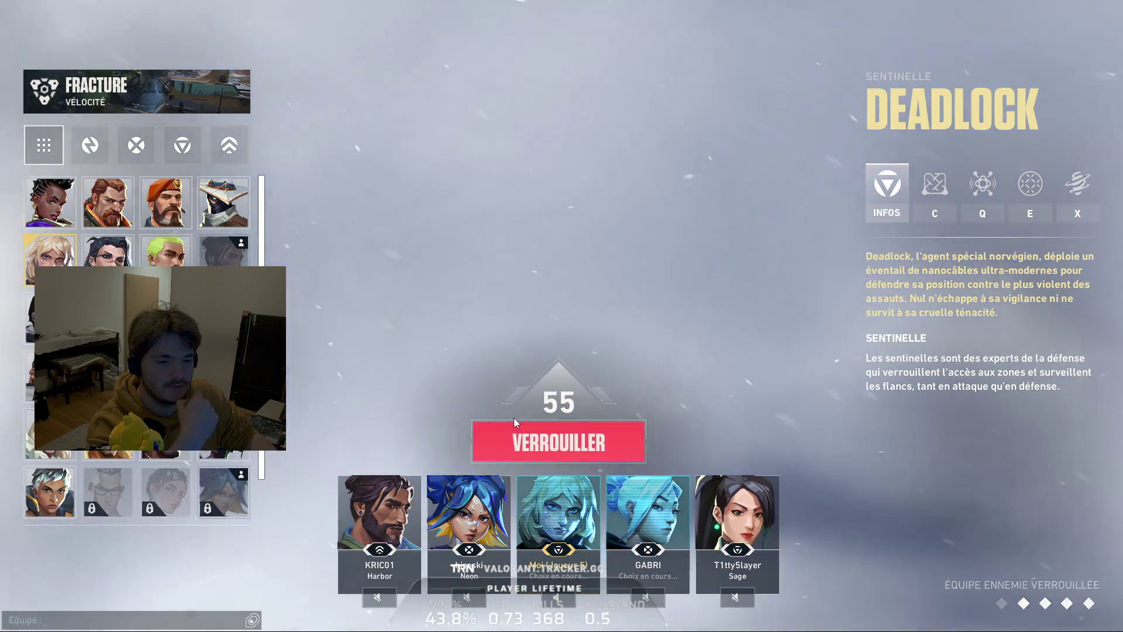
Lock in Deadlock with VERROUILLER and load into the Fracture match's first buy phase
left_click(559, 442)
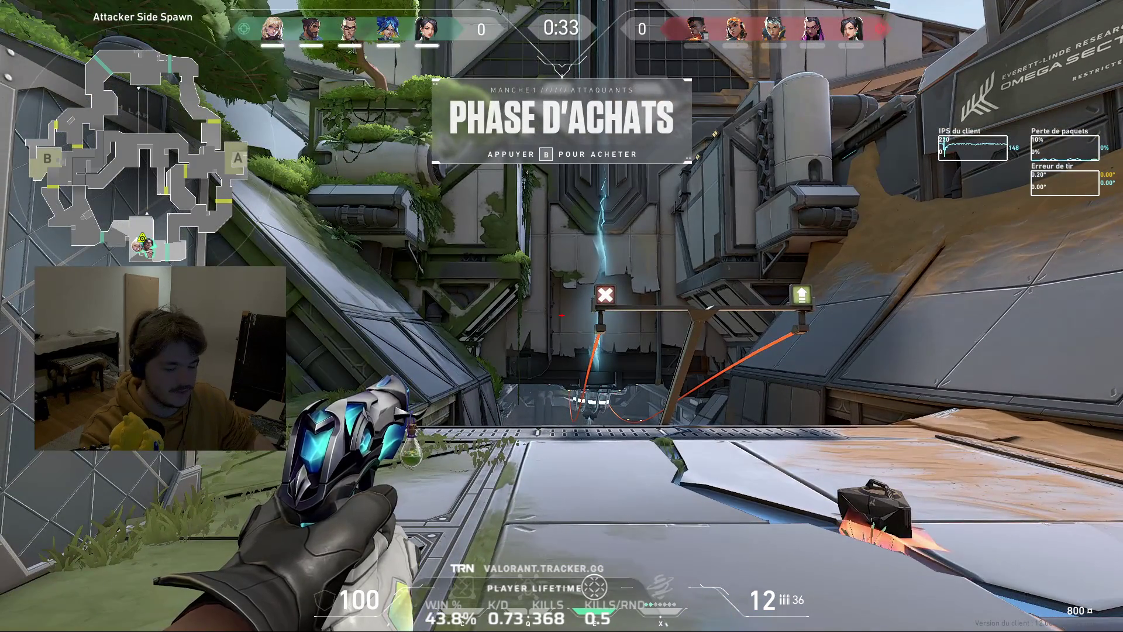
Check the player list, then buy the Bandit pistol and a Radar Ultrason sensor for round one
key("Escape")
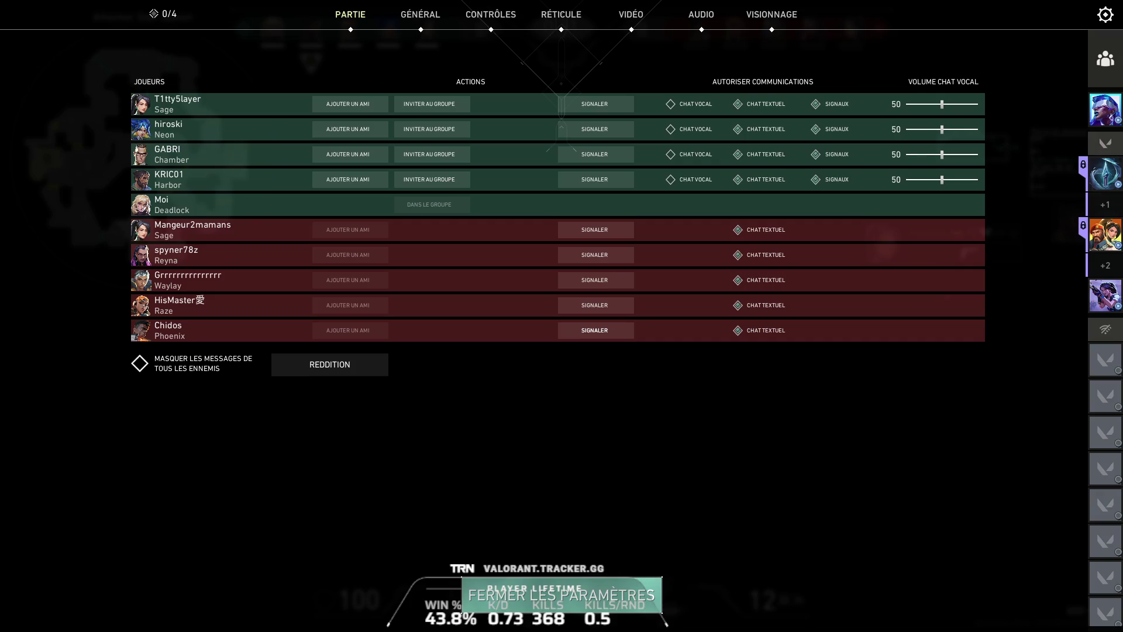
key("Escape")
key("Escape")
key("Escape")
key("b")
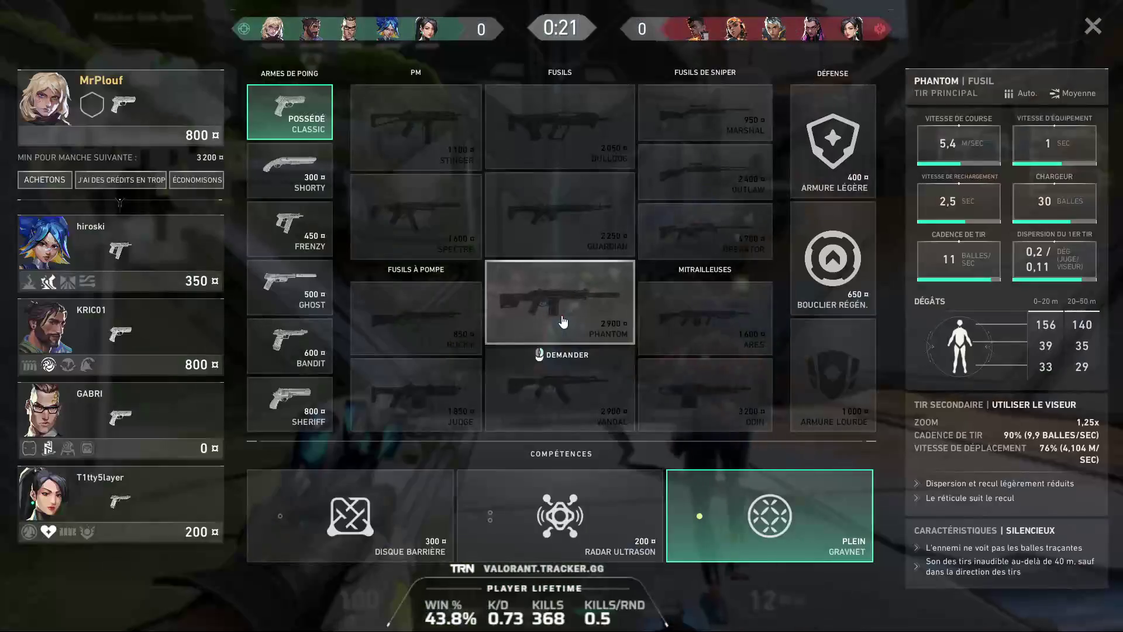
left_click(316, 356)
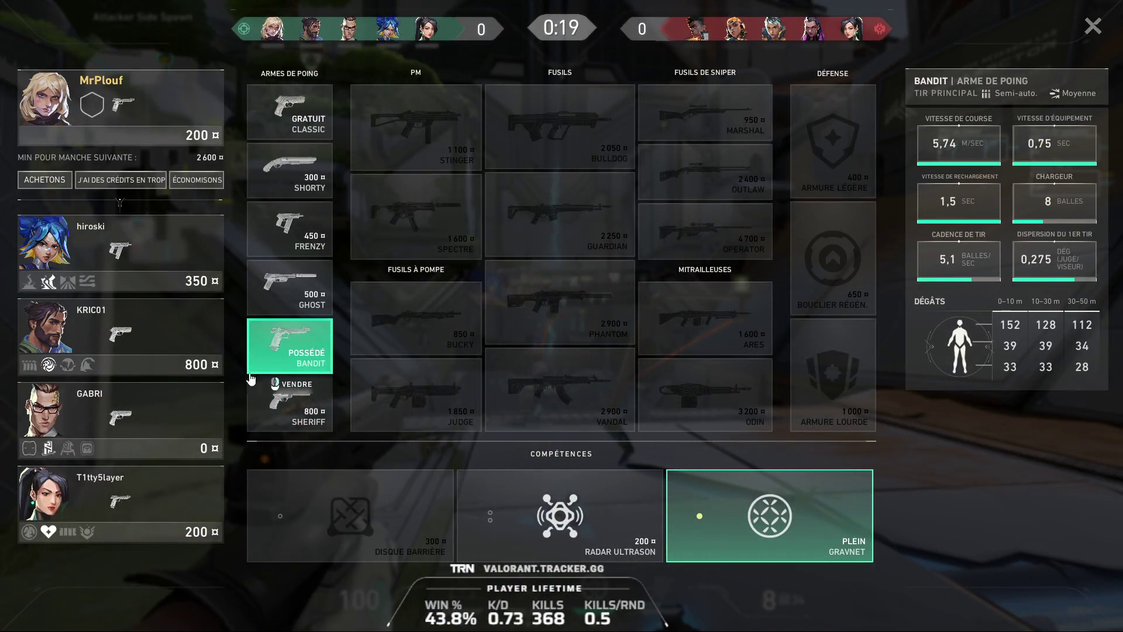
left_click(559, 515)
key("b")
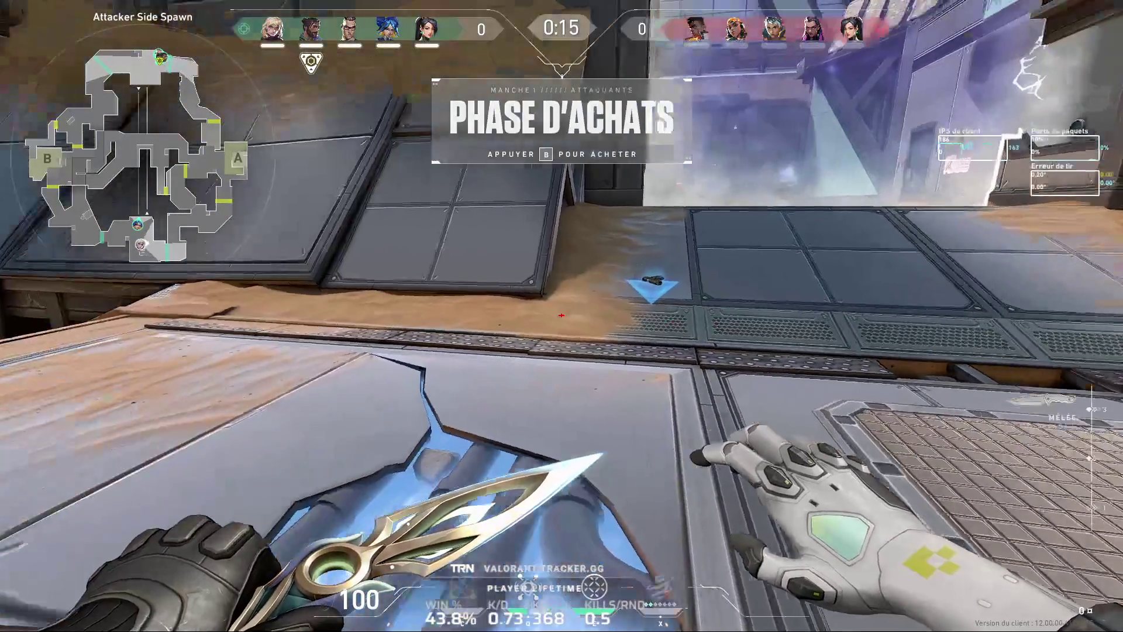
Cycle through Bandit, sonar sensor and knife while heading out toward A Hall
key("2")
key("q")
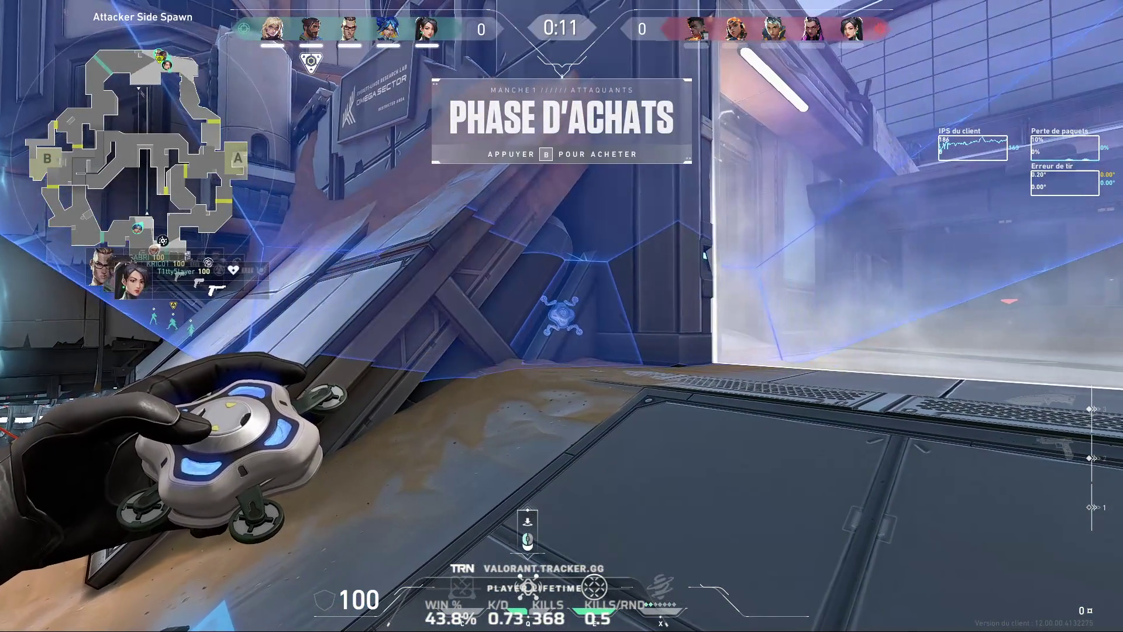
key("3")
key("c")
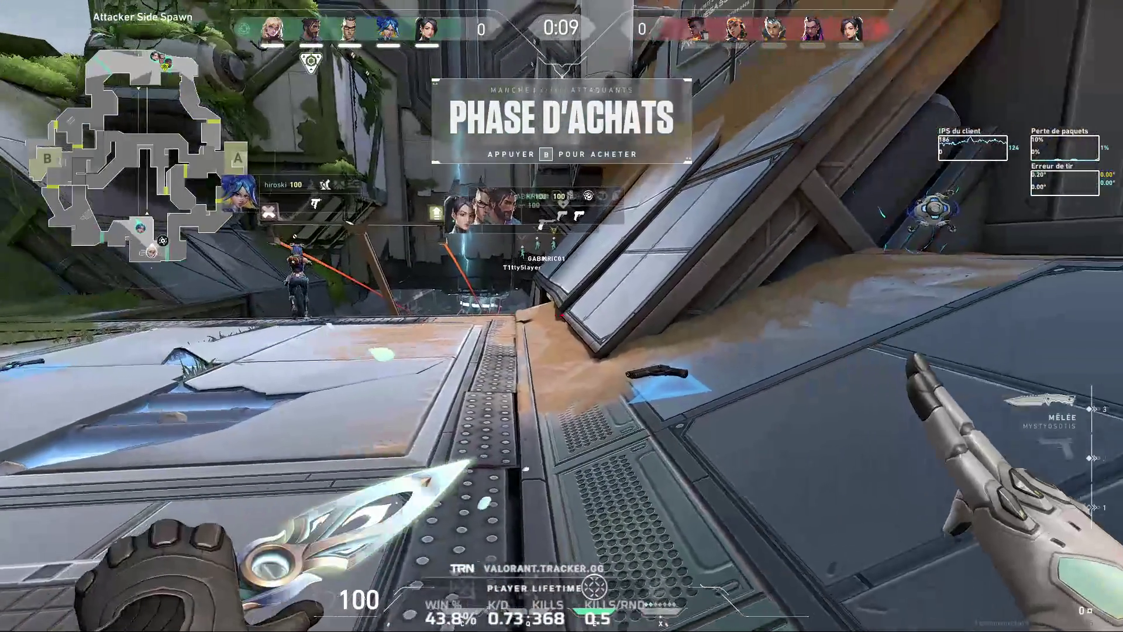
left_click(562, 316)
key("q")
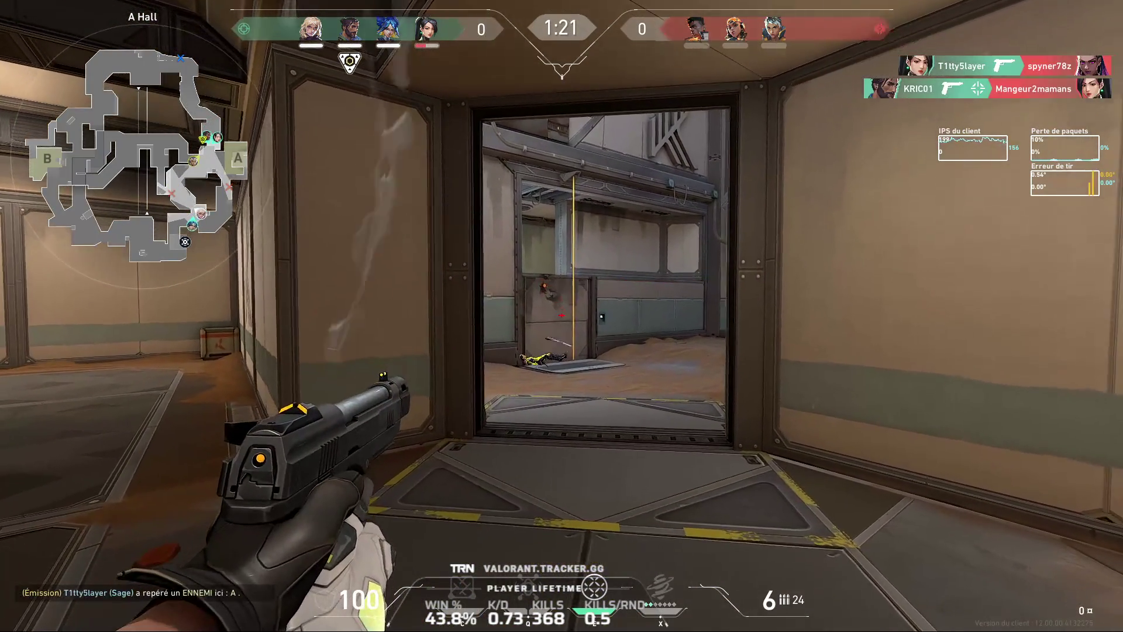
Reload the Bandit and throw the barrier orb beside the A Site doorway
key("r")
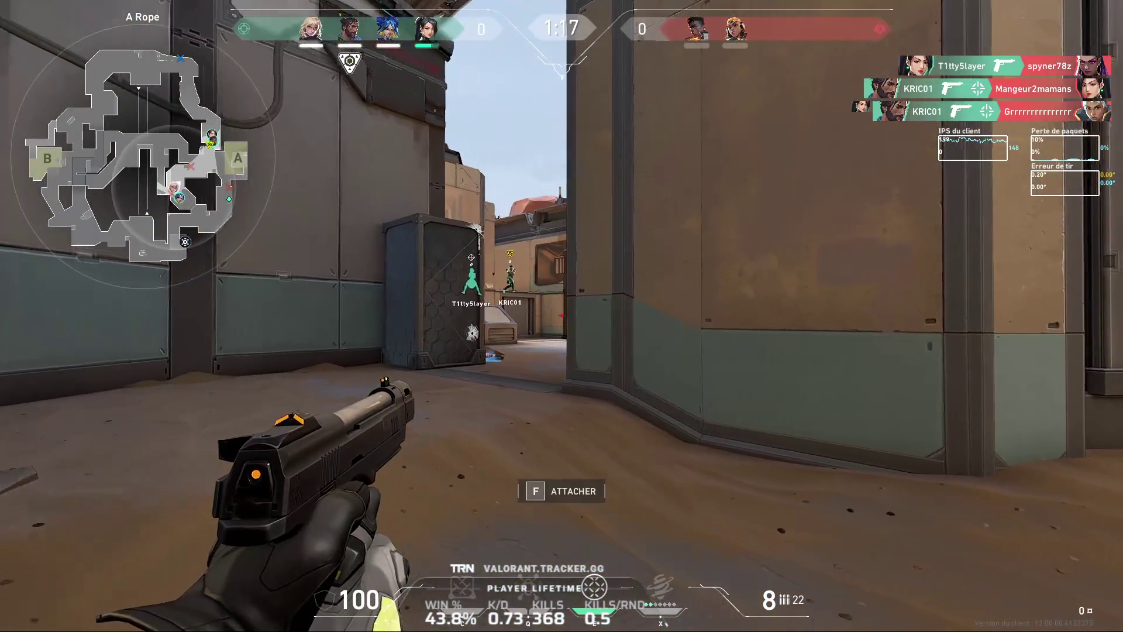
key("q")
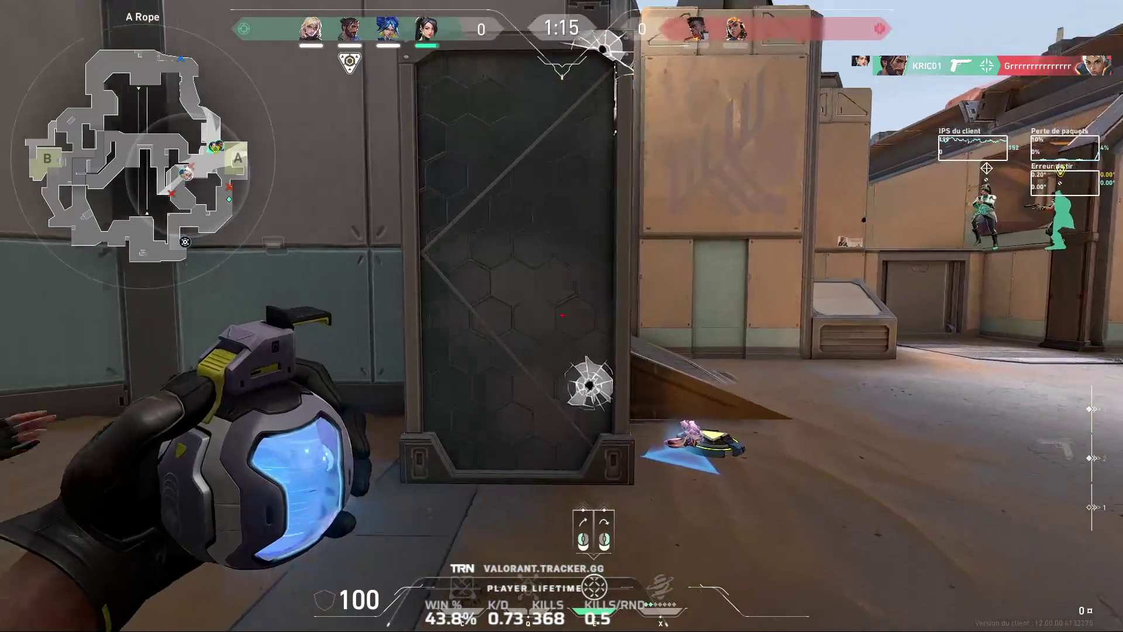
left_click(561, 317)
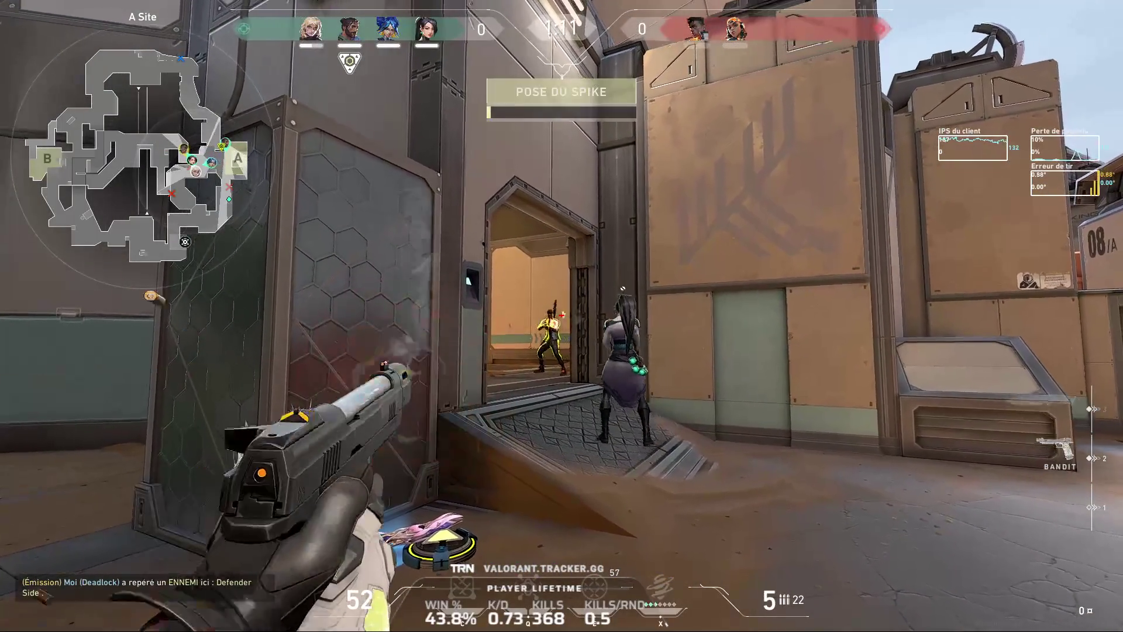
key("r")
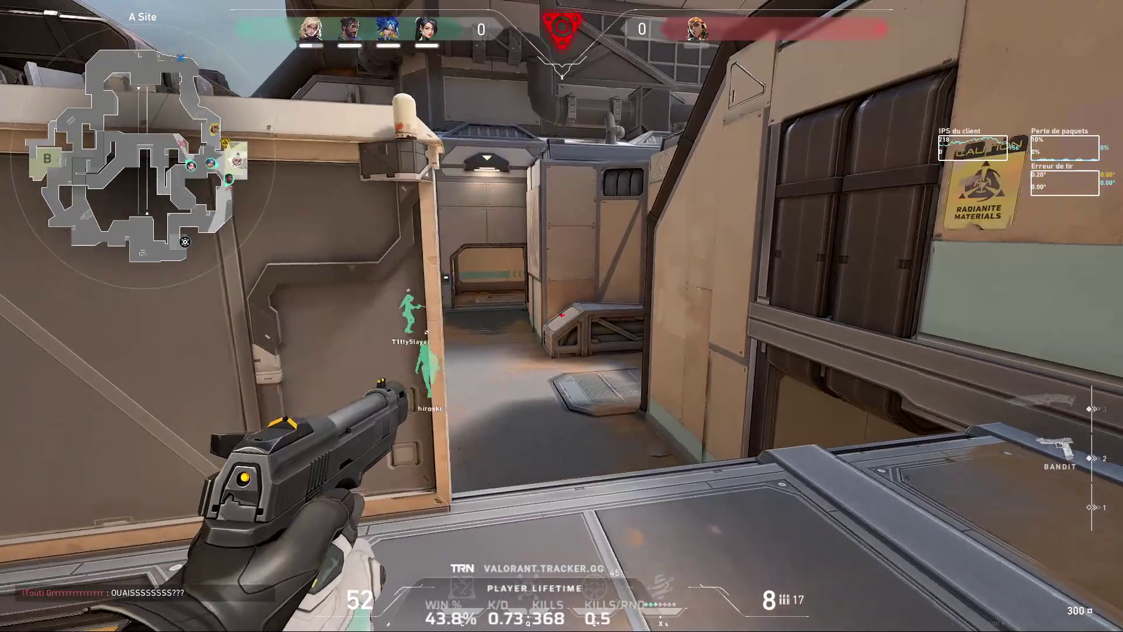
Advance onto A Site with the Bandit and fire at the defending enemy
key("3")
key("2")
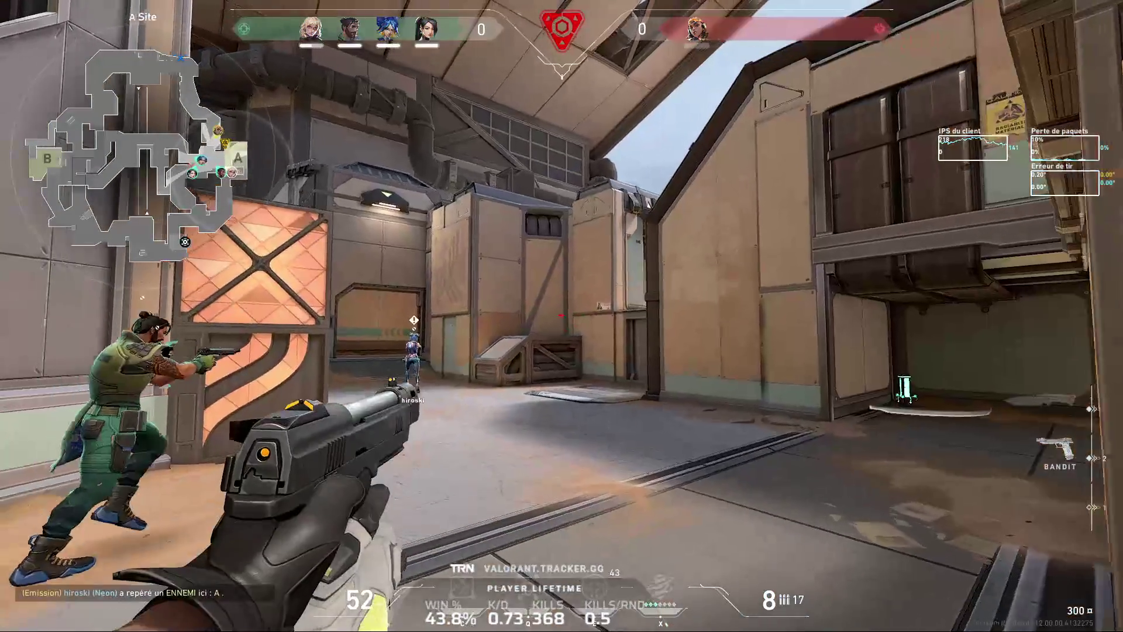
key("w")
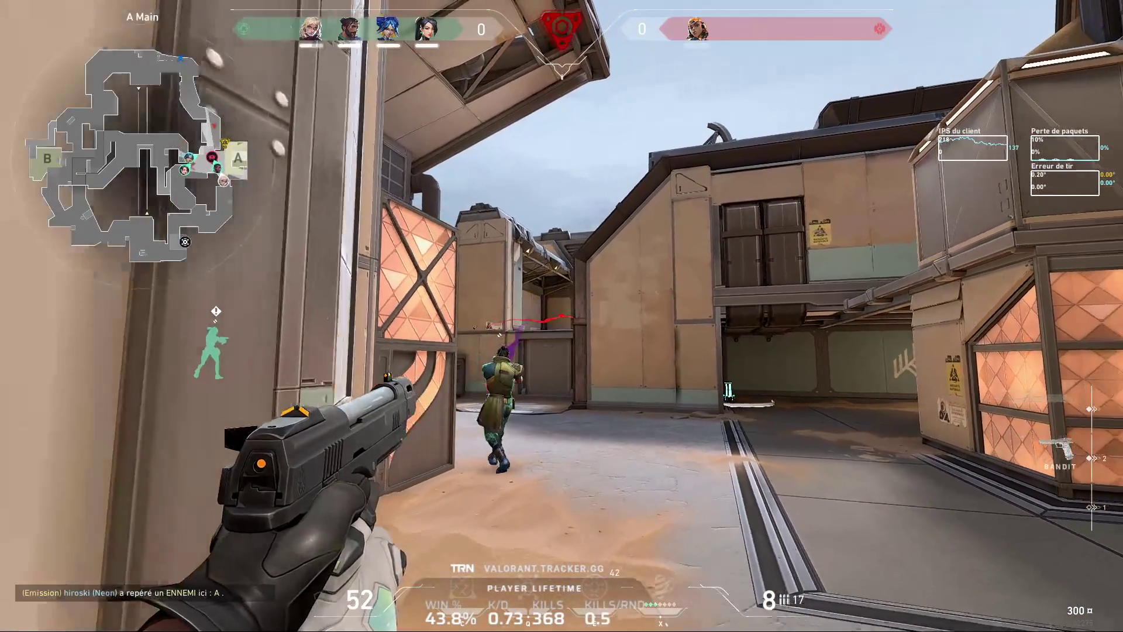
left_click(562, 316)
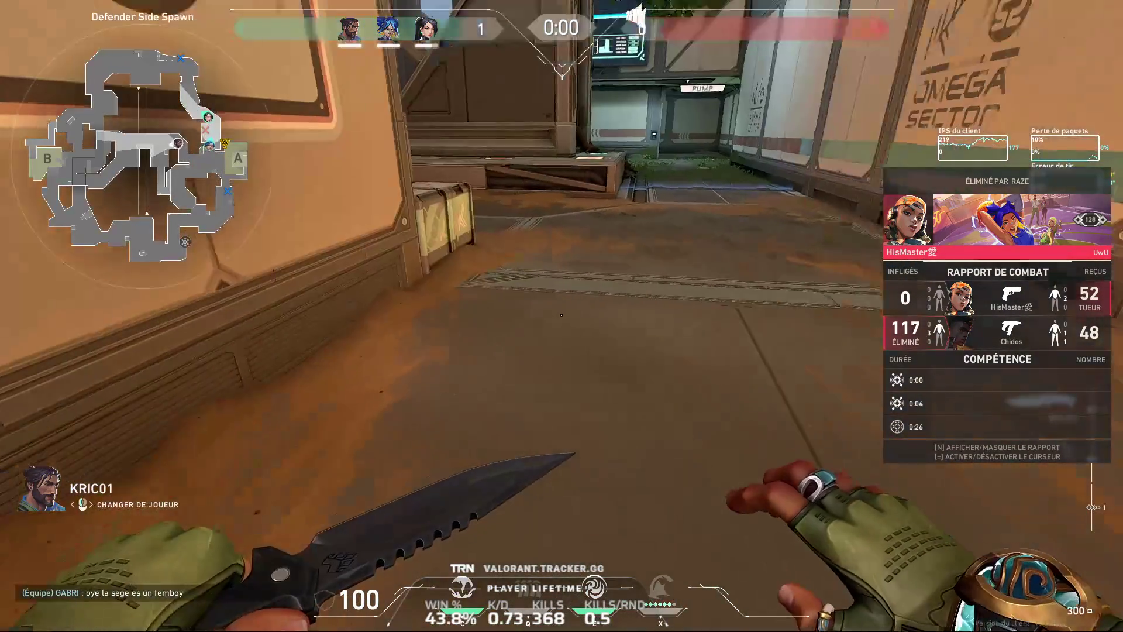
Buy Disque Barrière, Radar Ultrason charges, Armure Lourde and a Sheriff for round two
key("b")
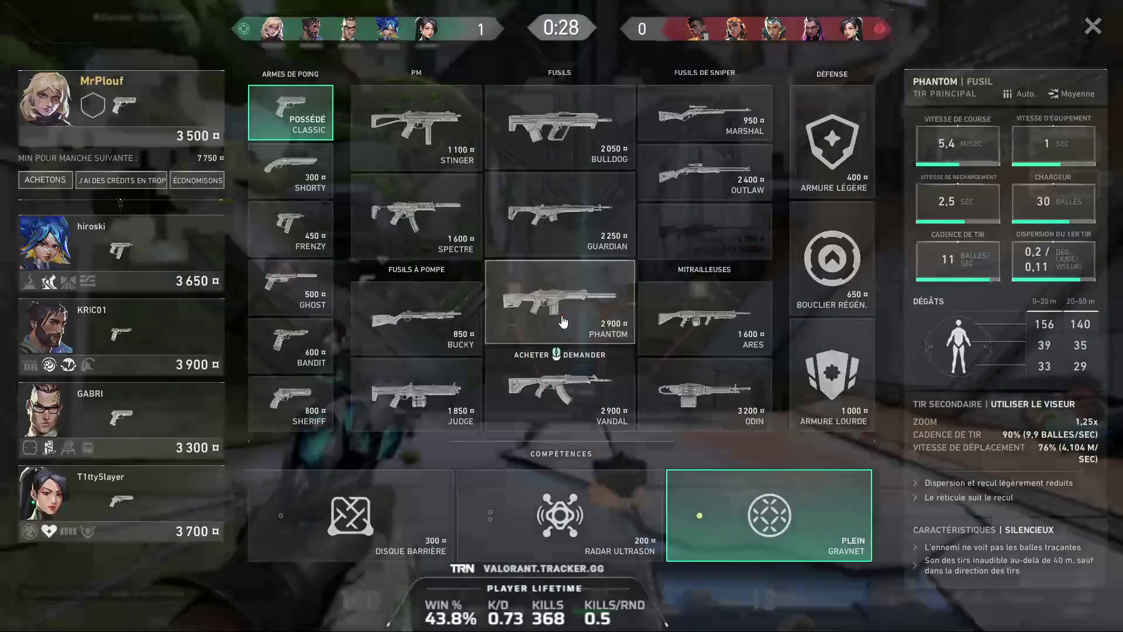
left_click(351, 517)
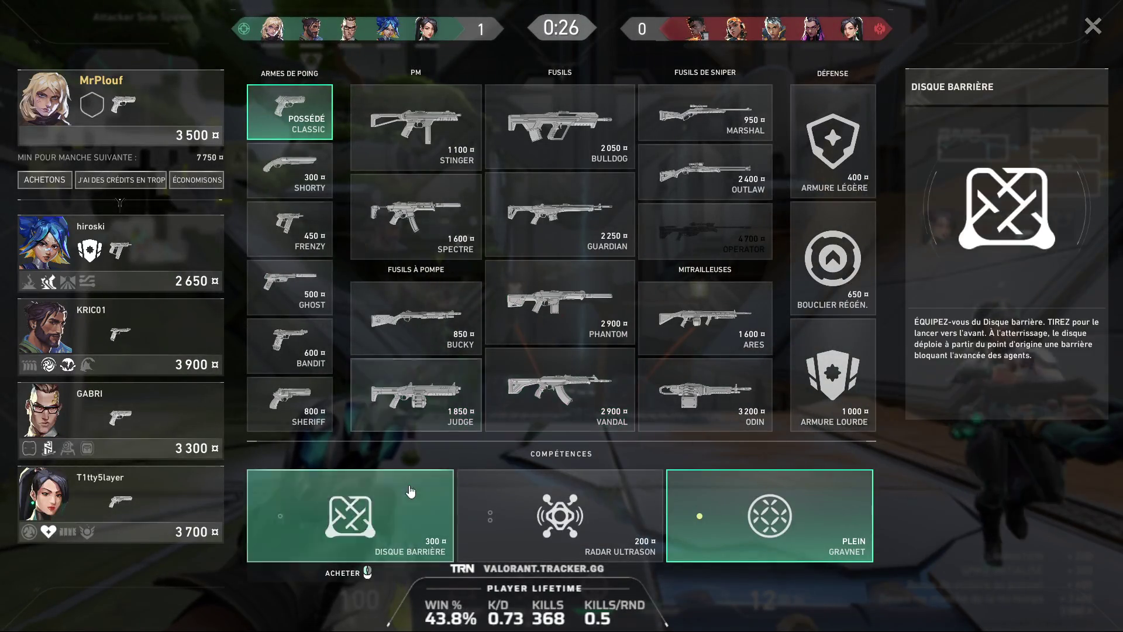
double_click(560, 518)
left_click(833, 377)
left_click(290, 400)
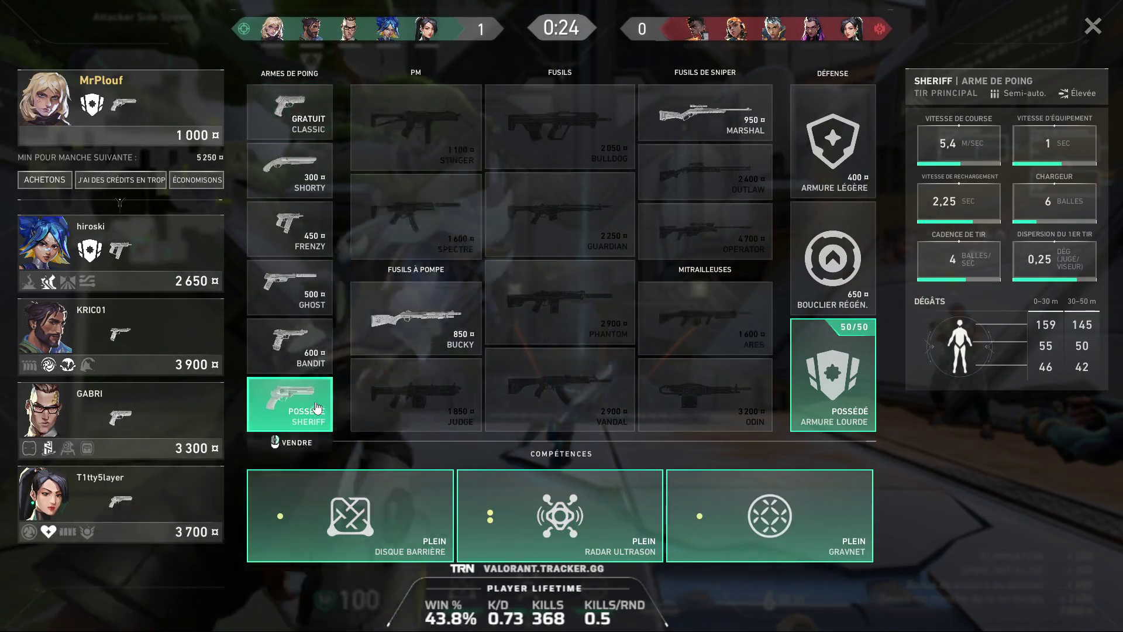
key("b")
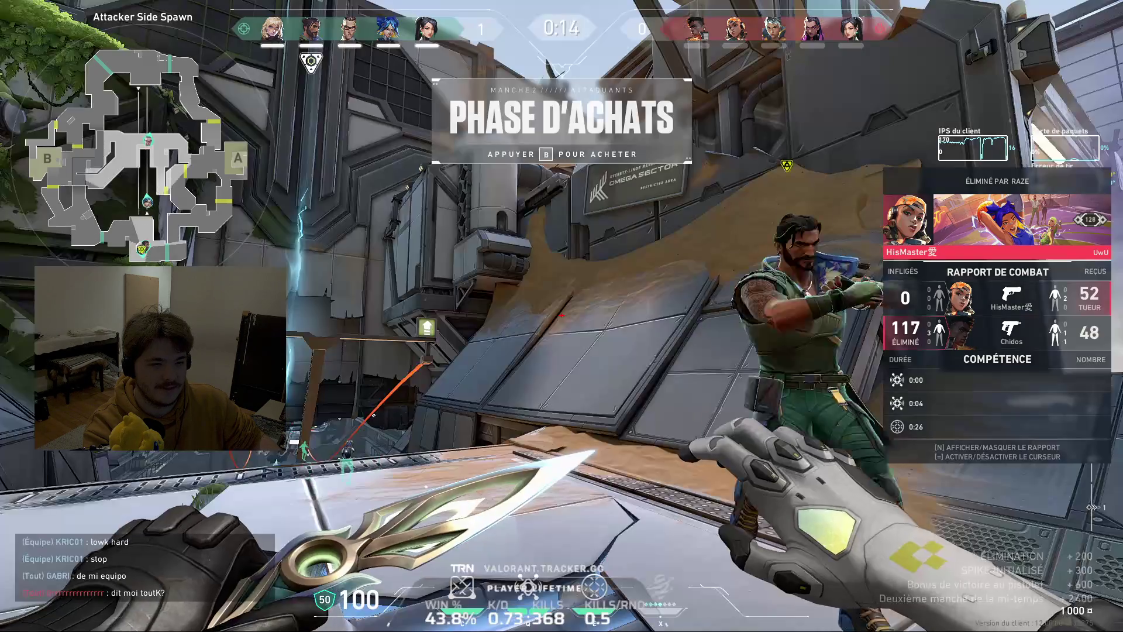
Leave spawn swapping Sheriff, knife and sonar sensor while moving toward B Tree
key("Escape")
key("Escape")
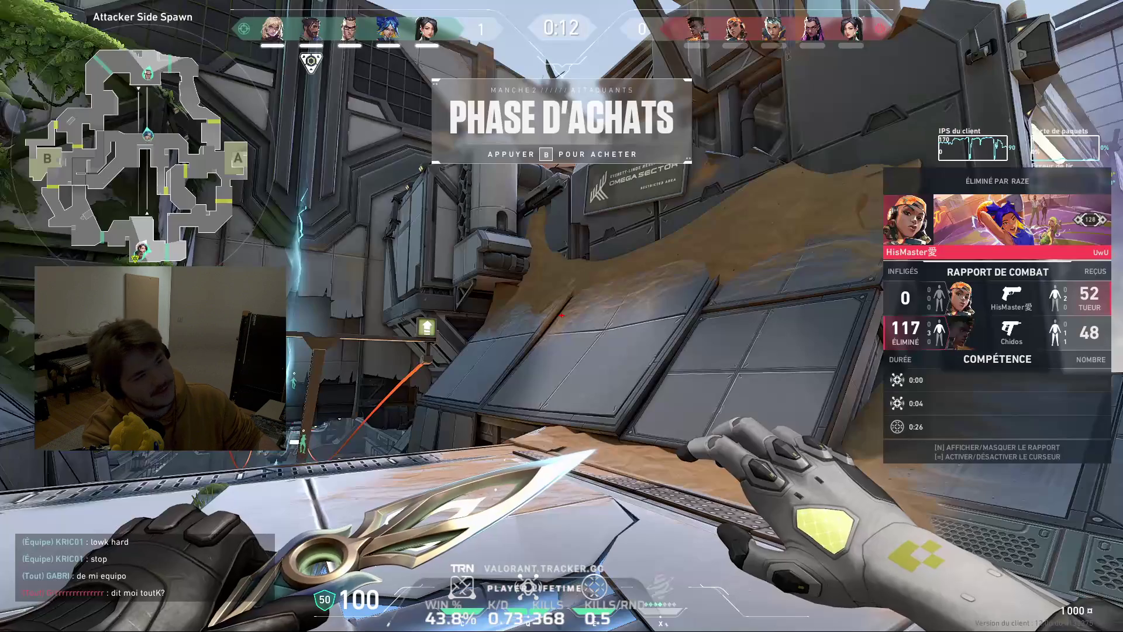
key("2")
key("3")
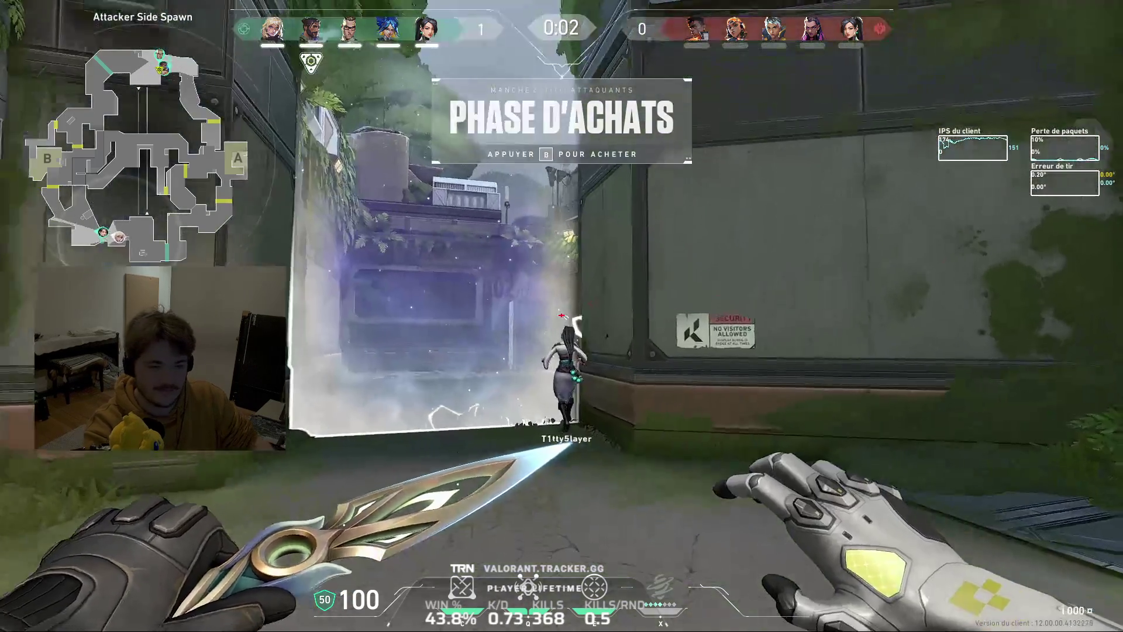
key("c")
key("2")
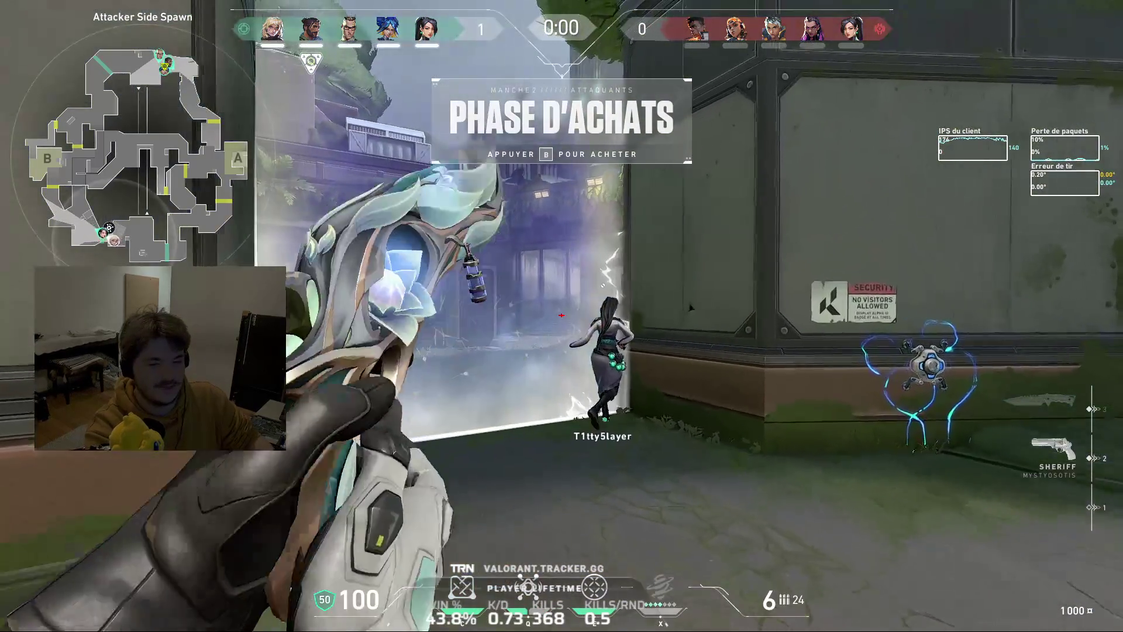
key("w")
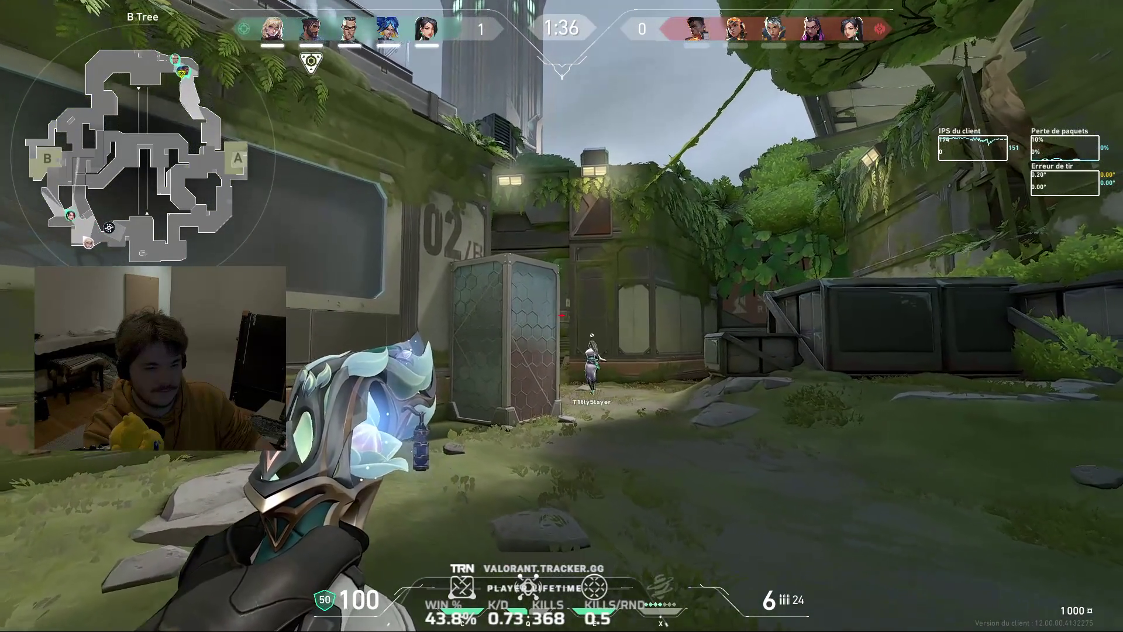
key("3")
Run through the B Tree building into A Hall, readying the sensor and Sheriff
key("2")
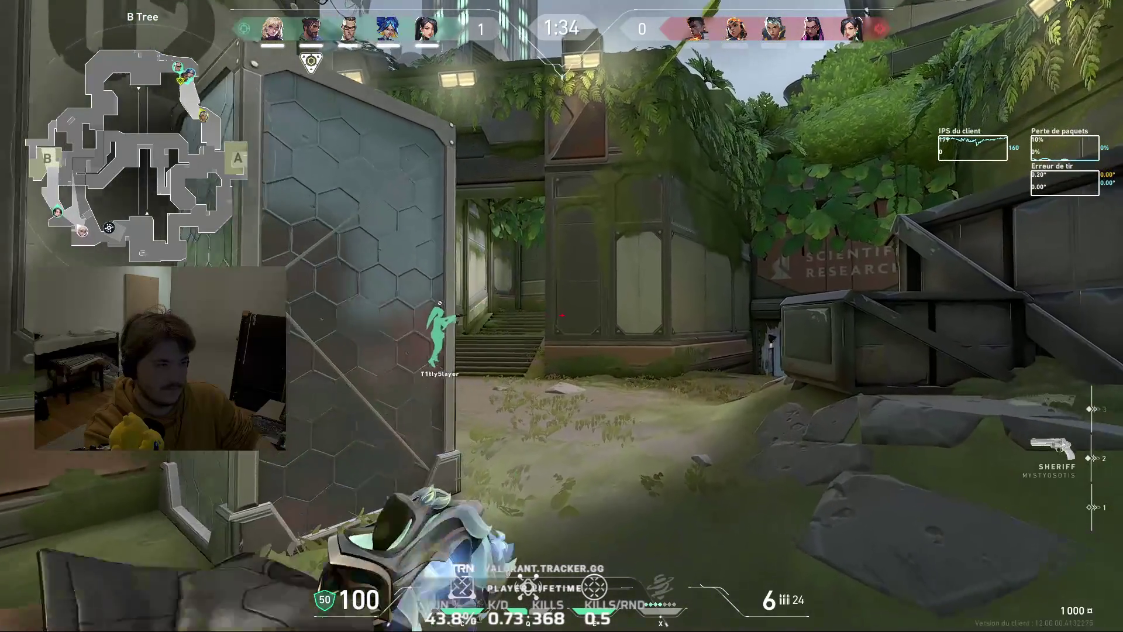
key("w")
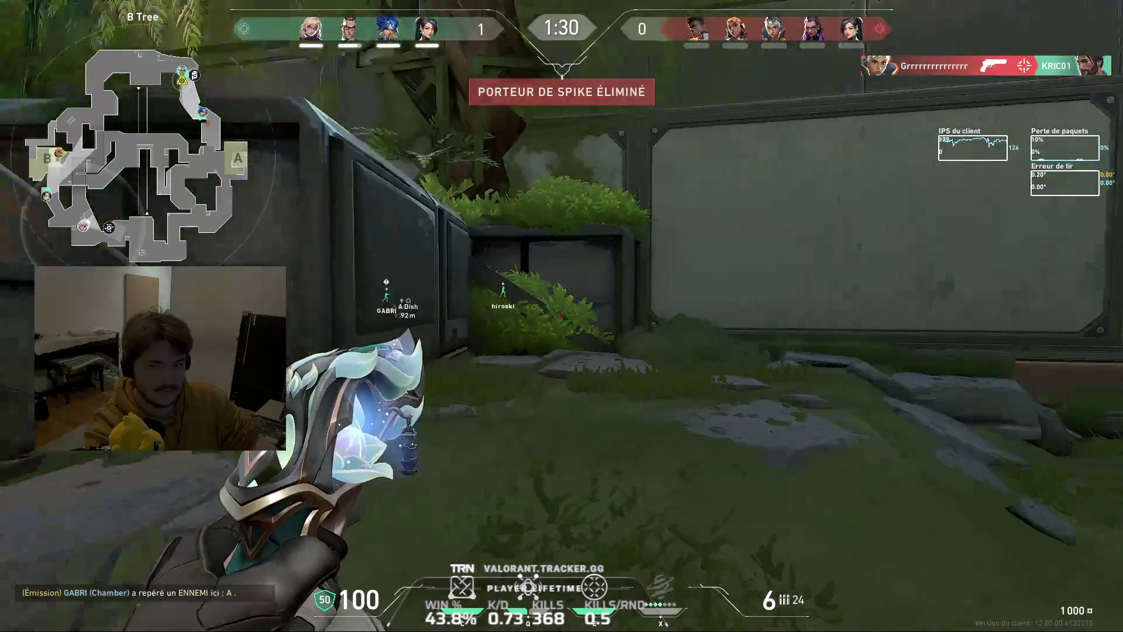
key("2")
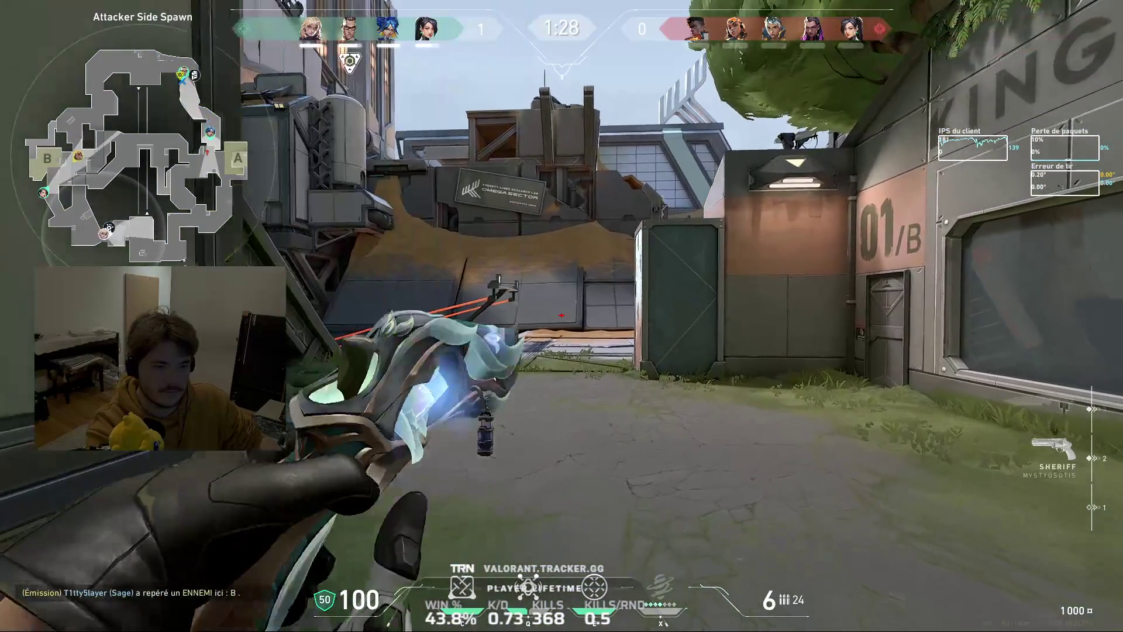
key("3")
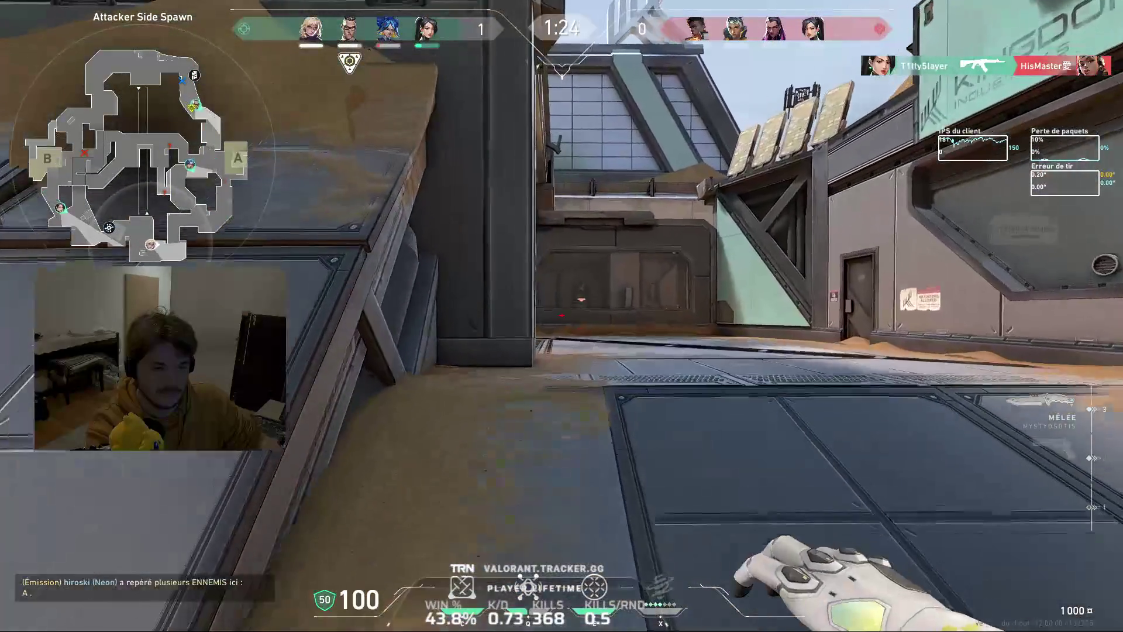
key("e")
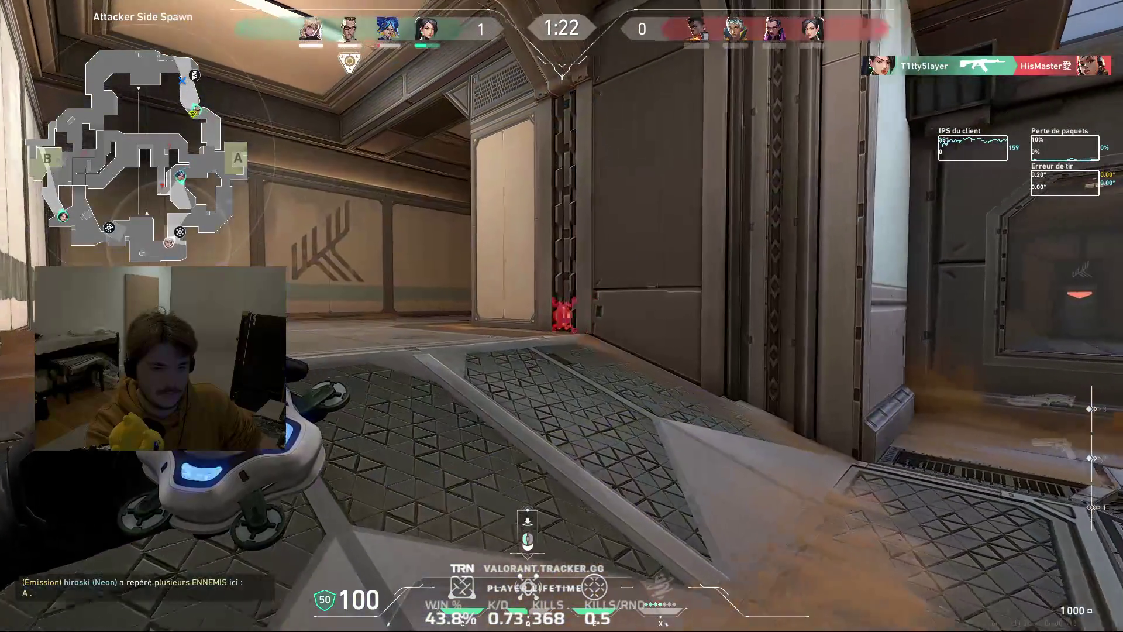
key("2")
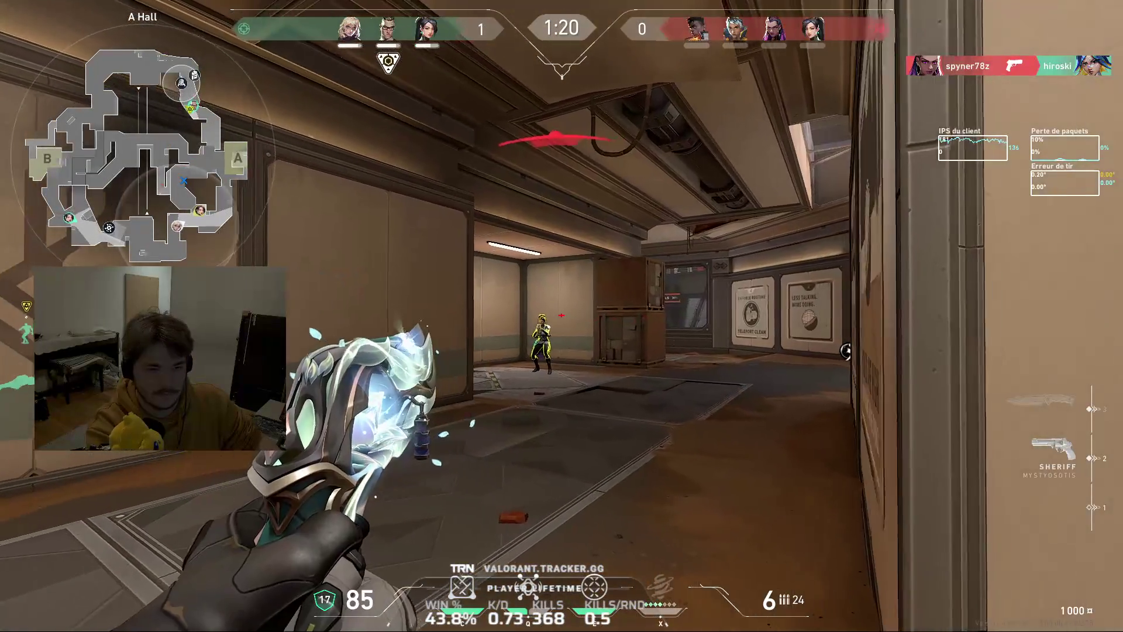
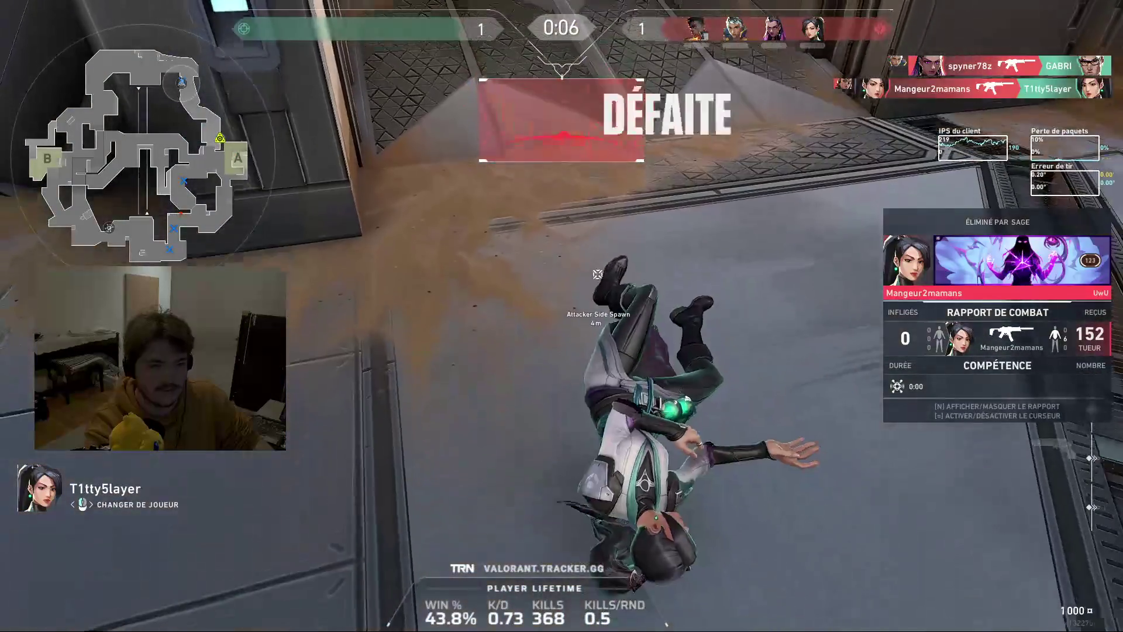
Check the scoreboard after the lost round, then bring up the weapon shop with 5,250 credits
key("Tab")
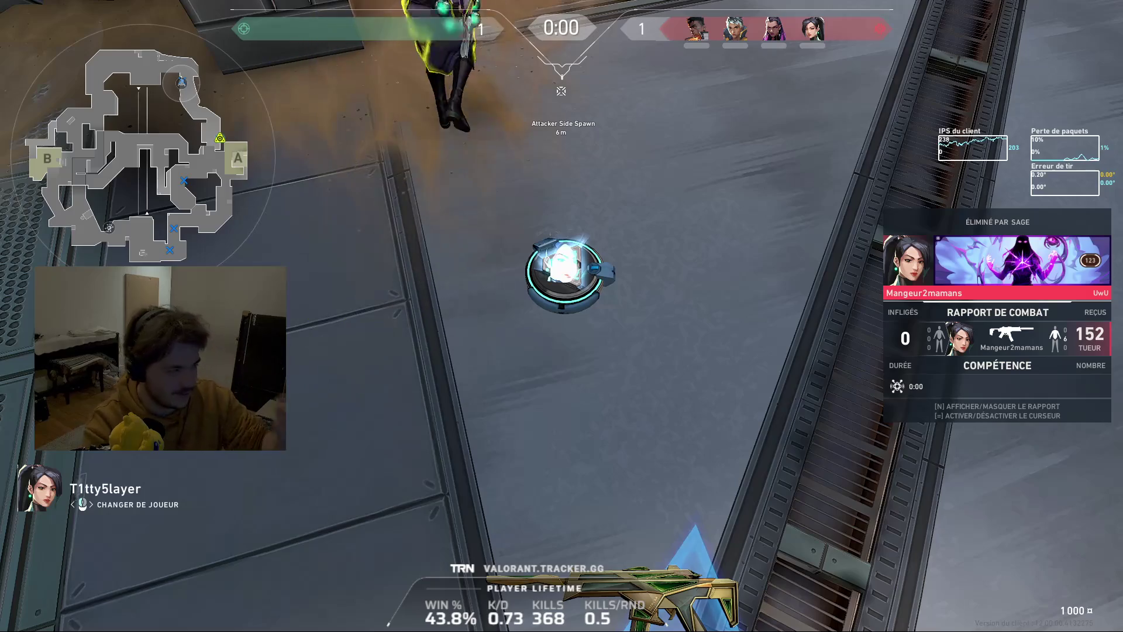
key("b")
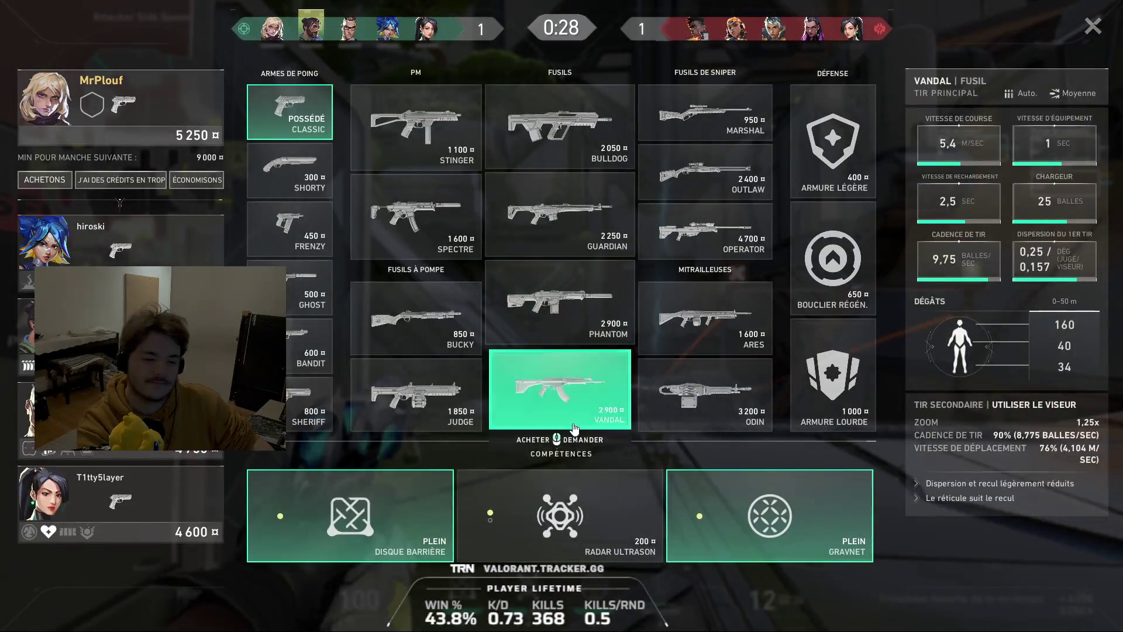
Buy the Vandal, heavy armour and Ultrasonic Radar, then leave the shop
left_click(562, 394)
left_click(838, 403)
left_click(536, 516)
key("b")
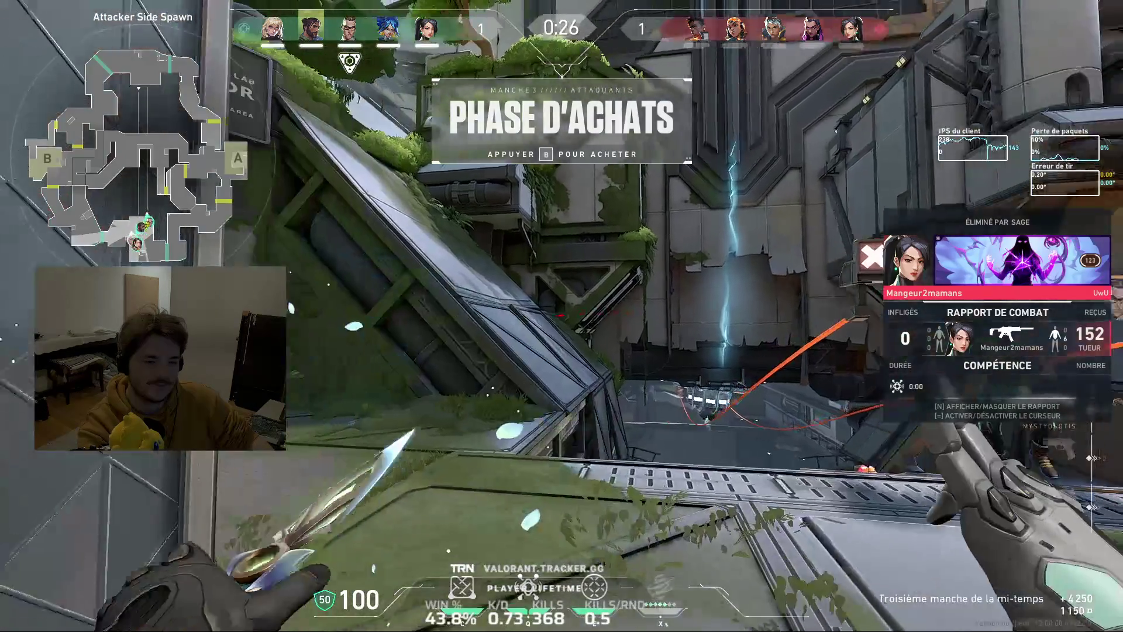
Wait out the buy phase at the spawn barrier, cycling the drone, knife, Vandal and scoreboard
key("c")
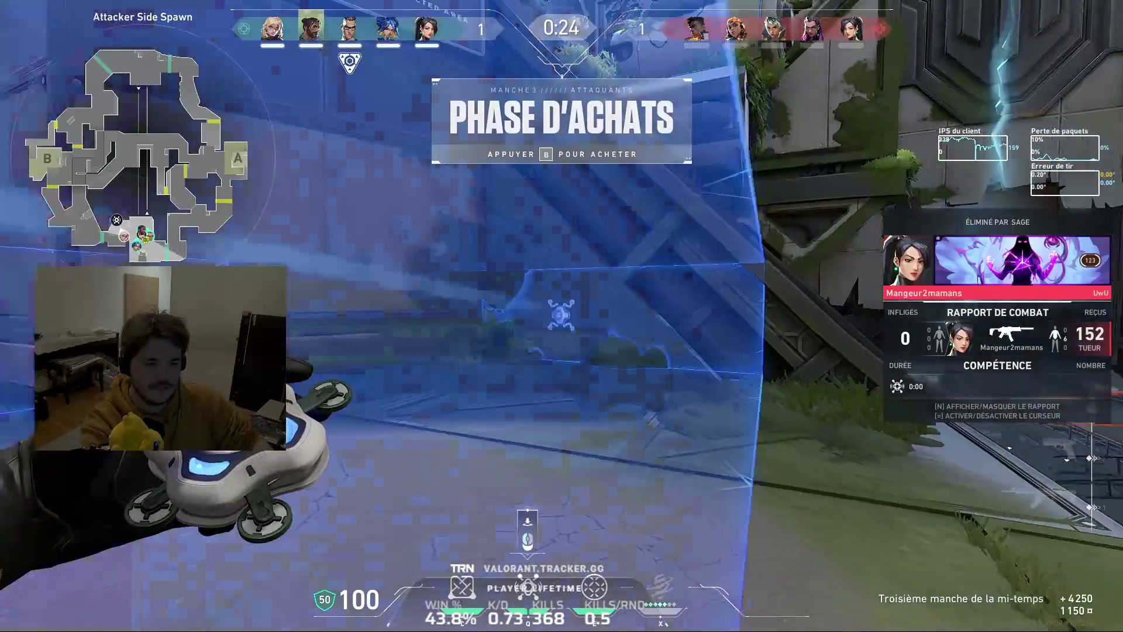
key("1")
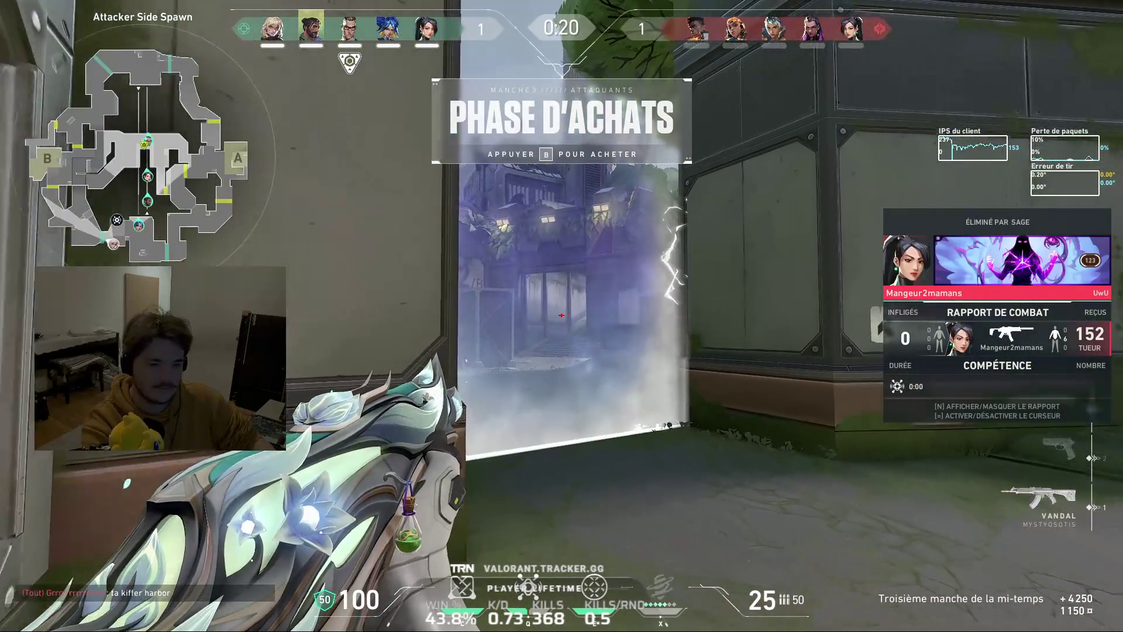
key("w")
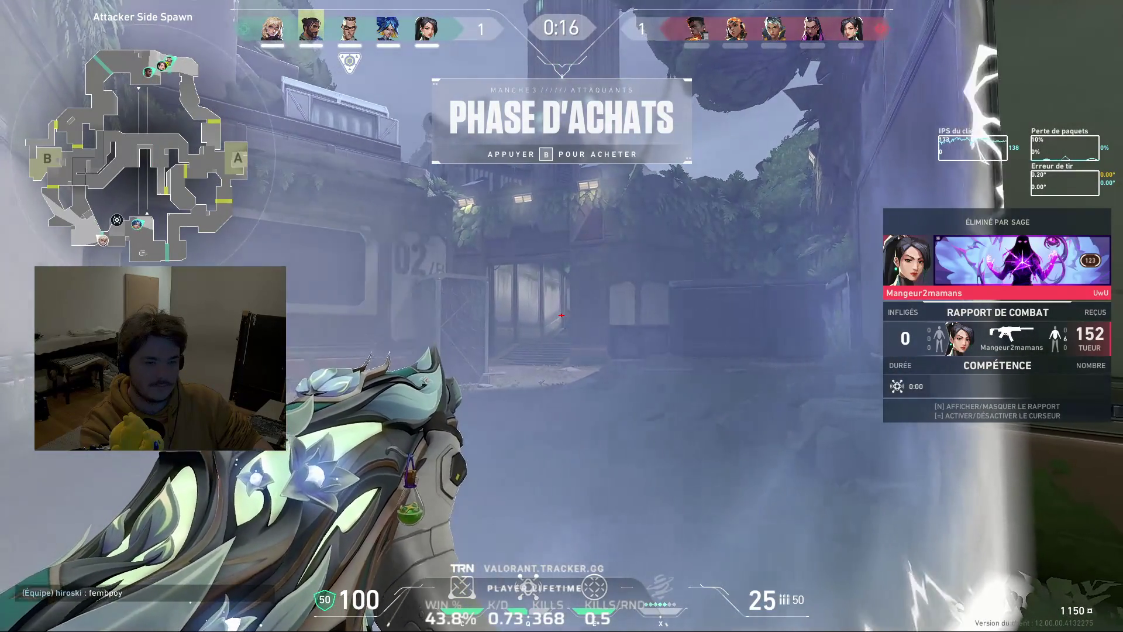
key("Tab")
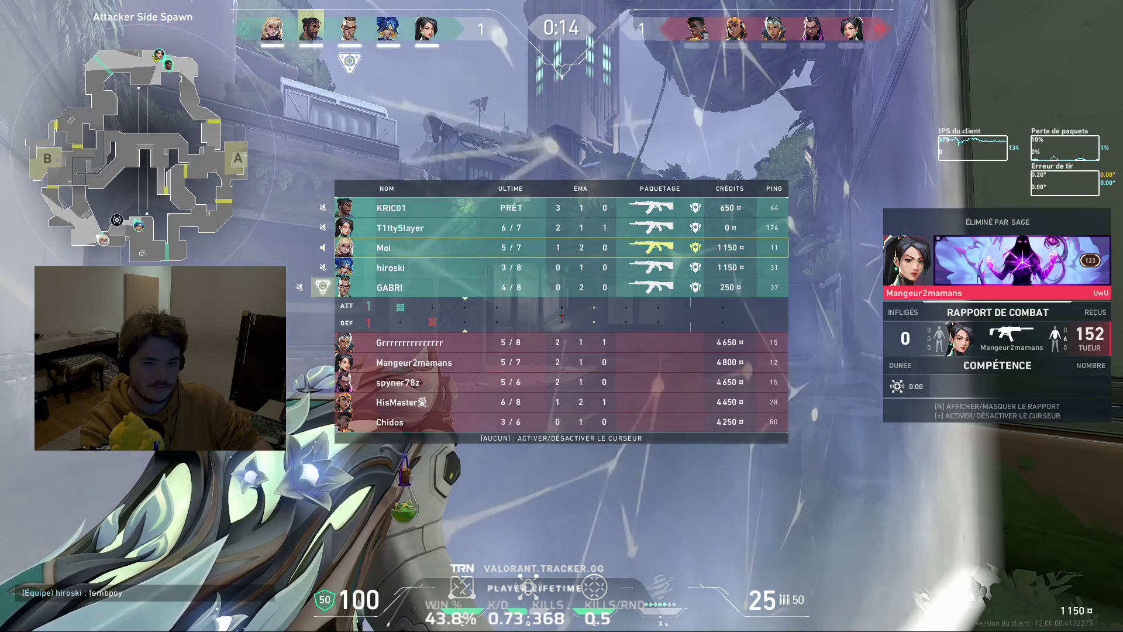
key("1")
key("Tab")
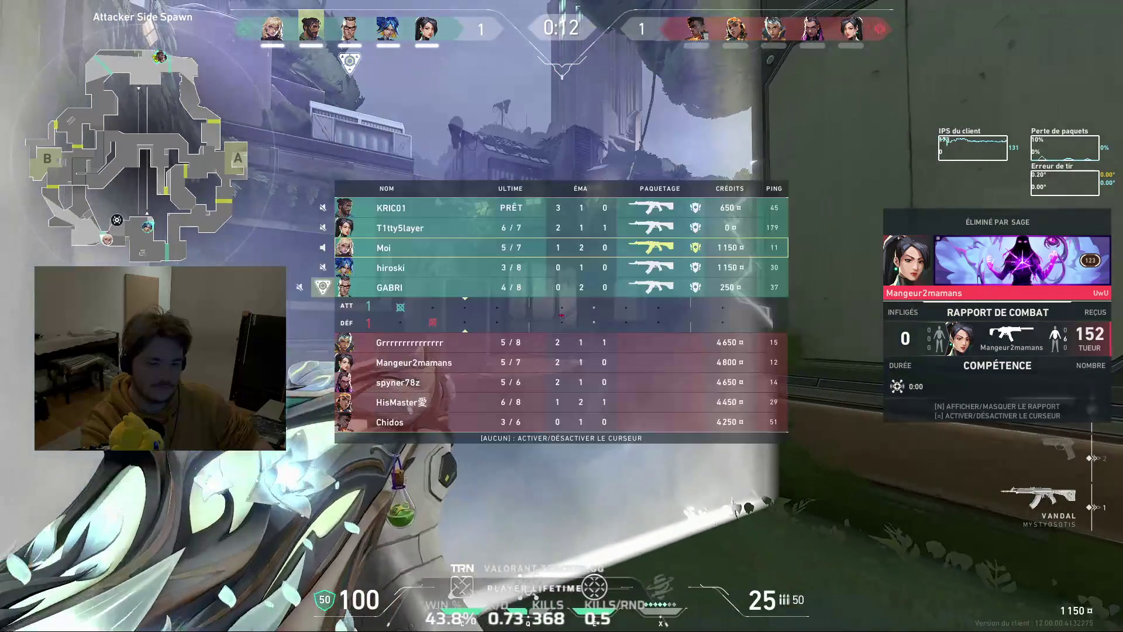
key("3")
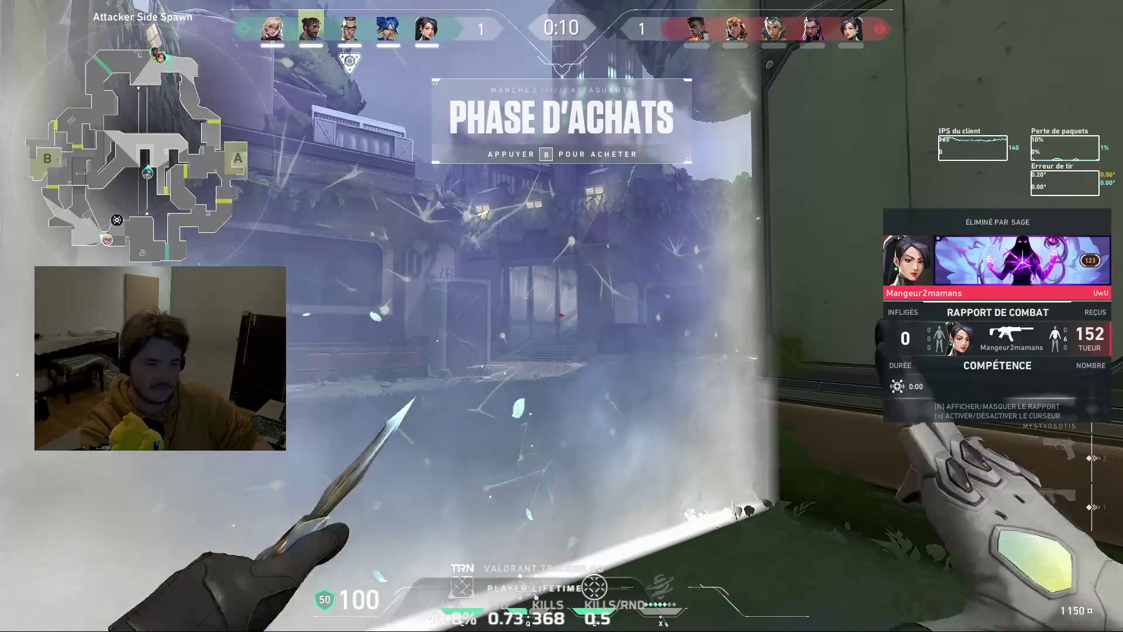
key("1")
key("Tab")
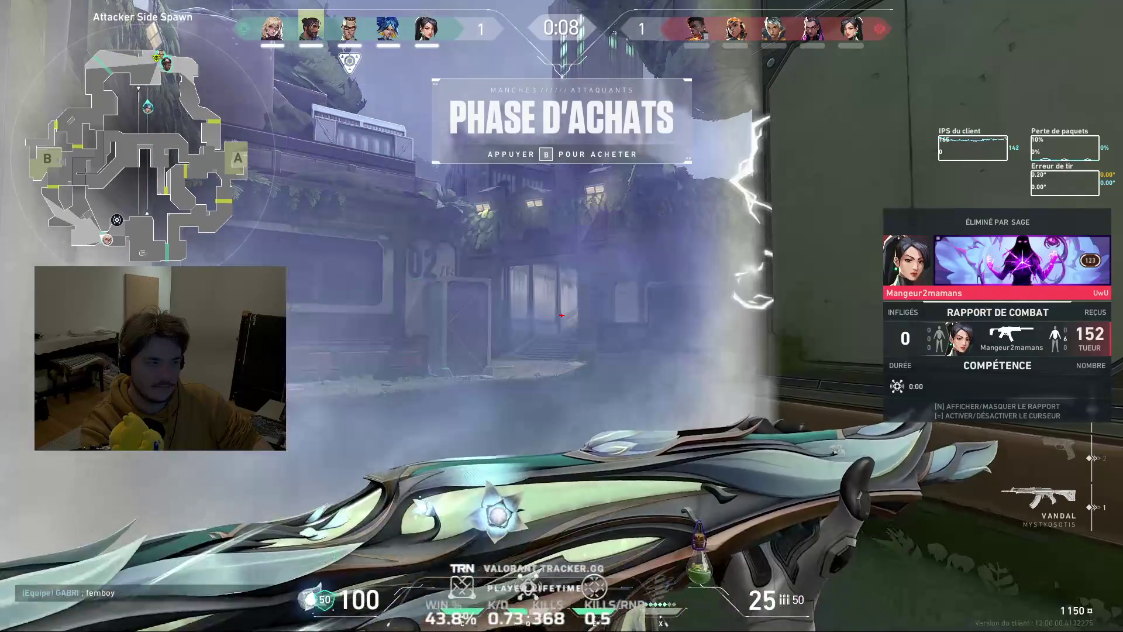
key("3")
key("1")
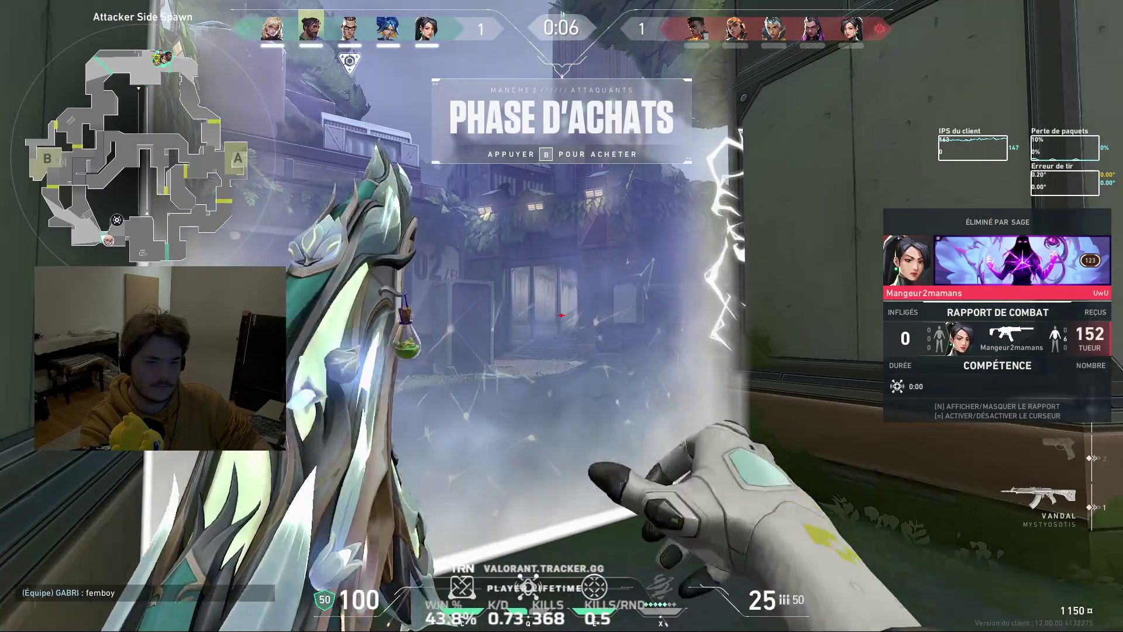
Hide the combat report and advance into B Tree as the round starts
key("a")
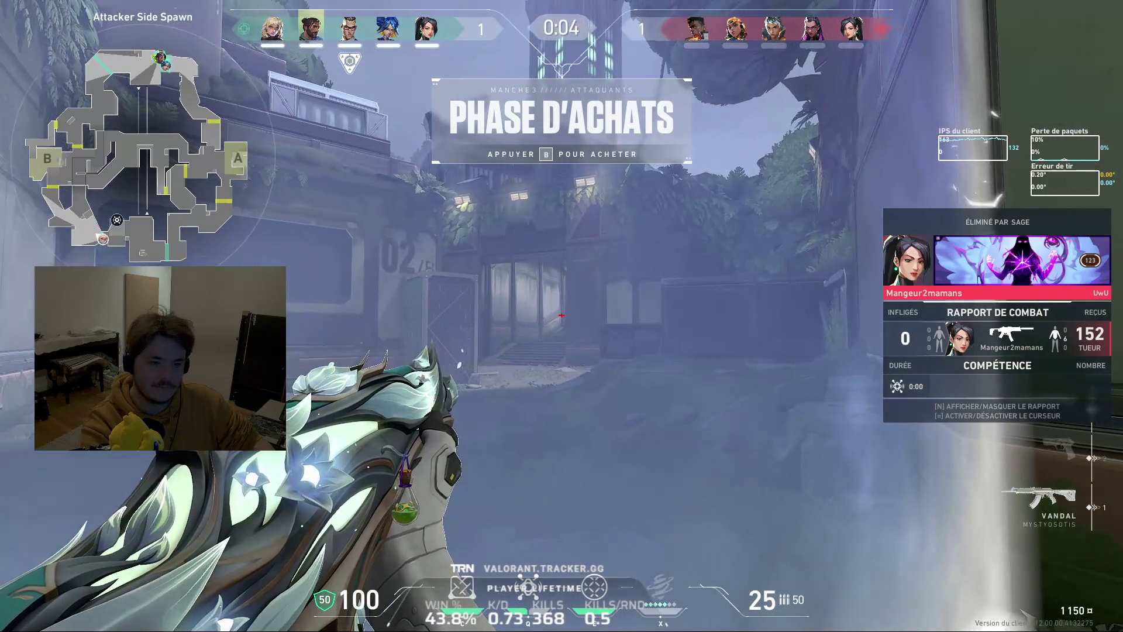
key("n")
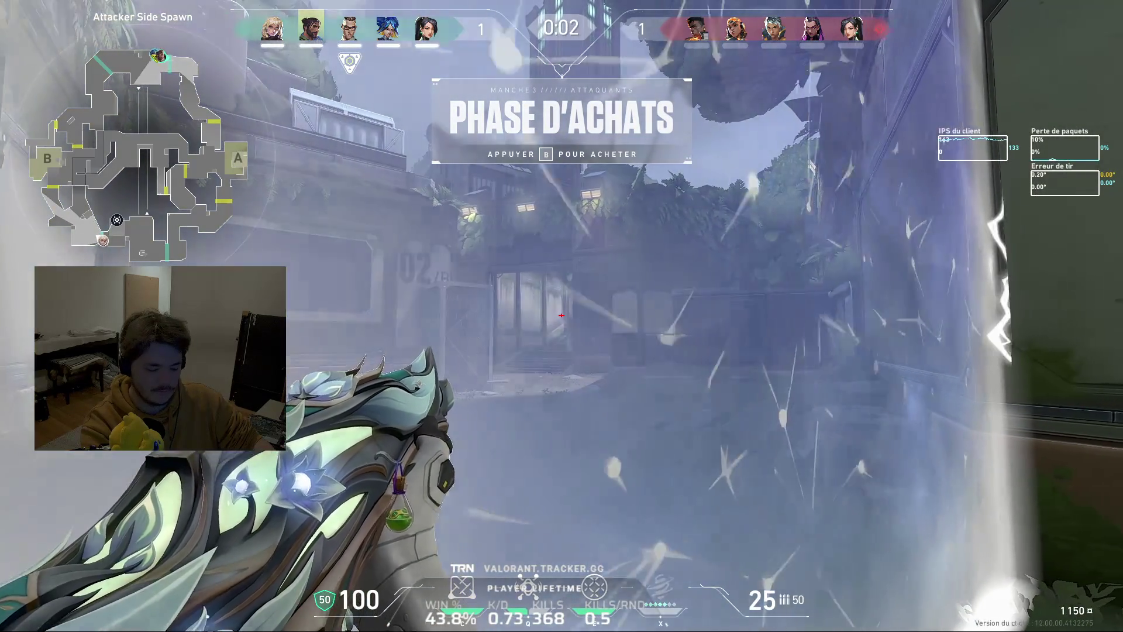
key("d")
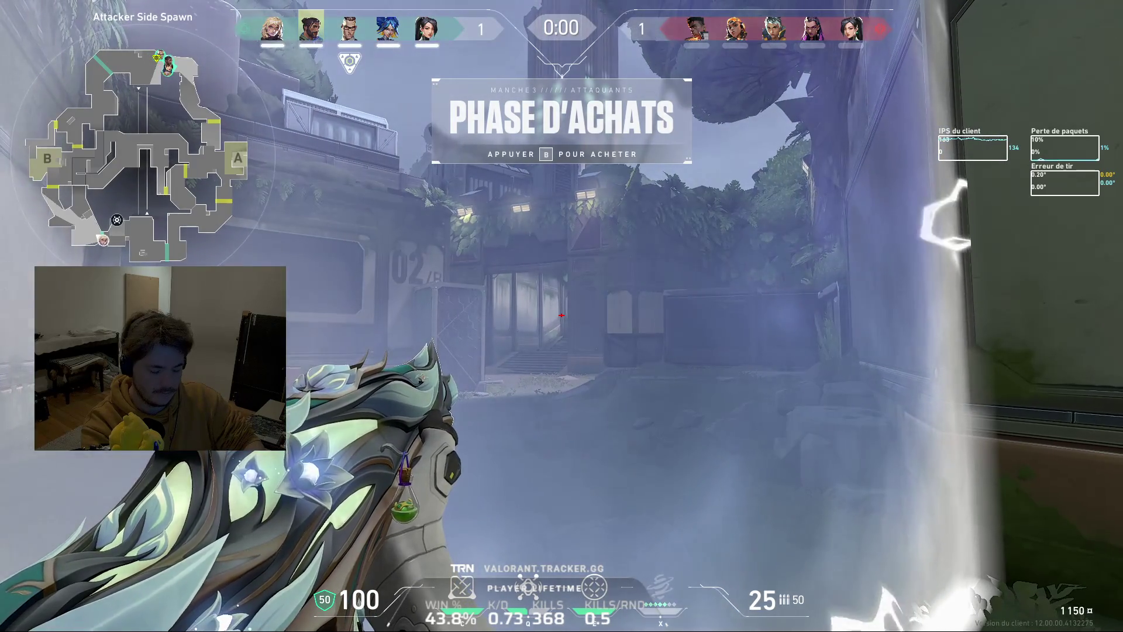
key("w")
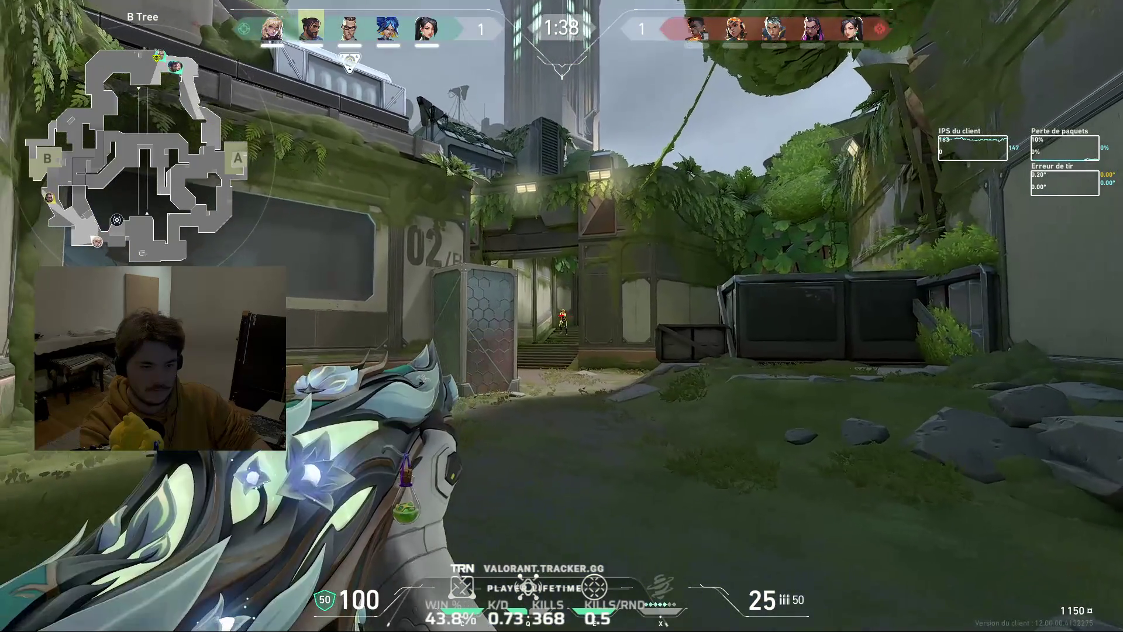
Exchange fire at B Tree, ping the spotted enemy for the team and reload the Vandal
left_click(561, 316)
middle_click(561, 317)
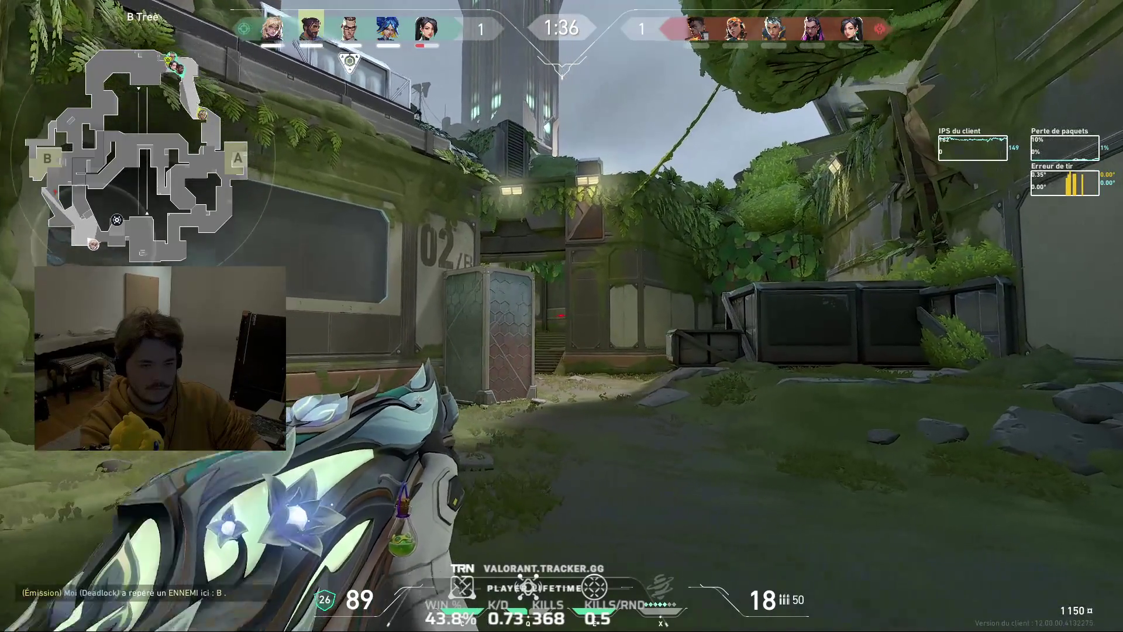
key("q")
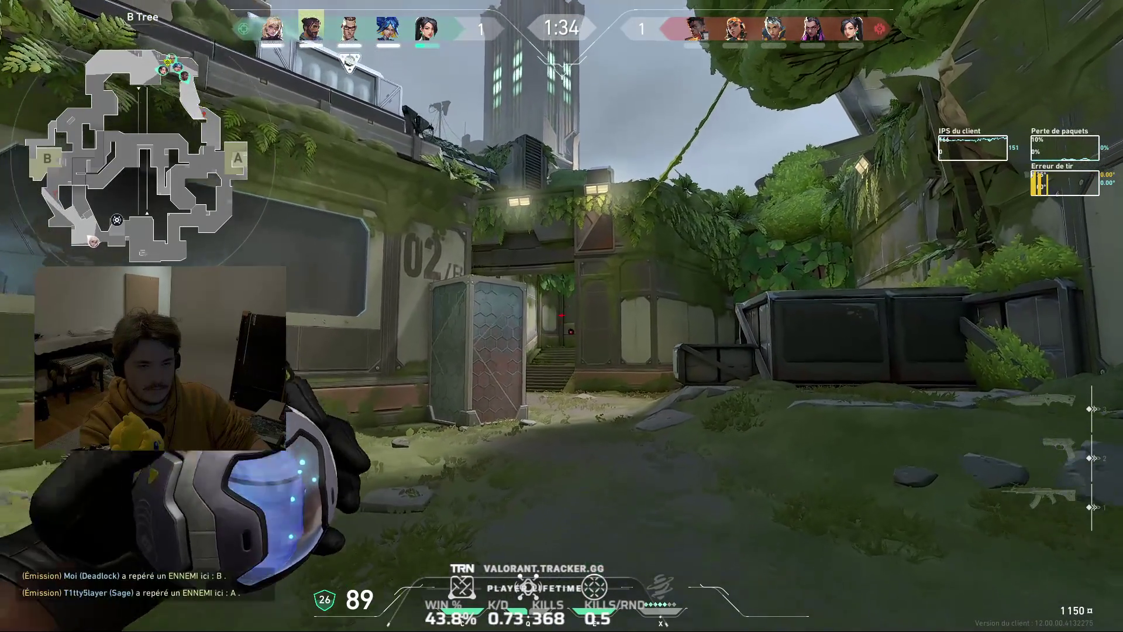
key("1")
key("s")
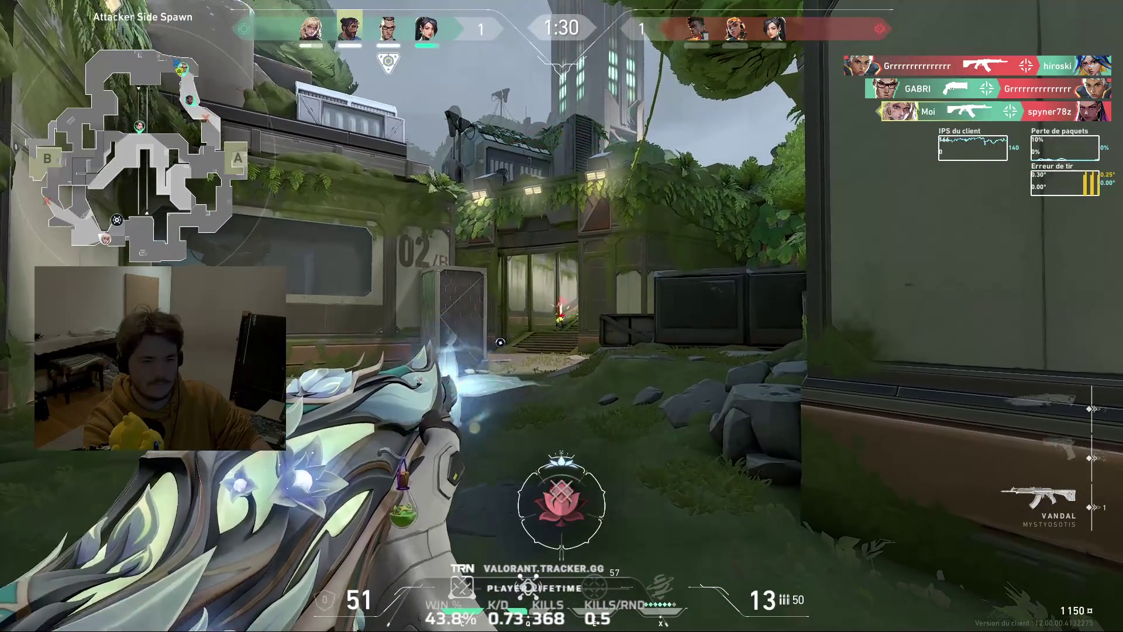
left_click(561, 317)
key("r")
Rotate back through spawn toward A with the knife out, drawing the Vandal before the corridor
key("Tab")
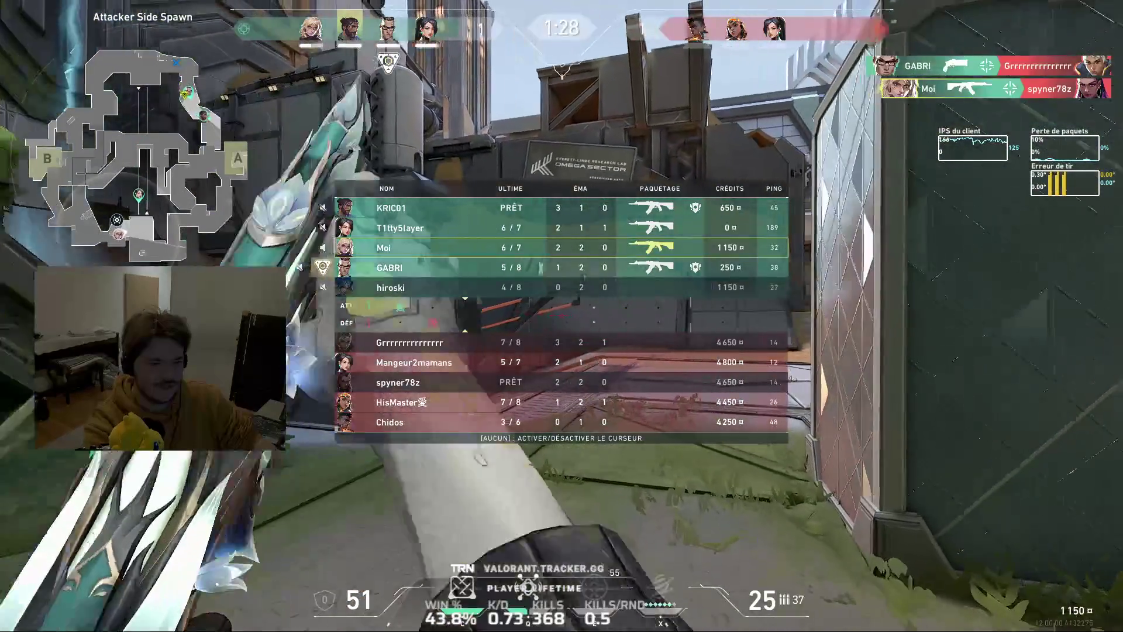
key("y")
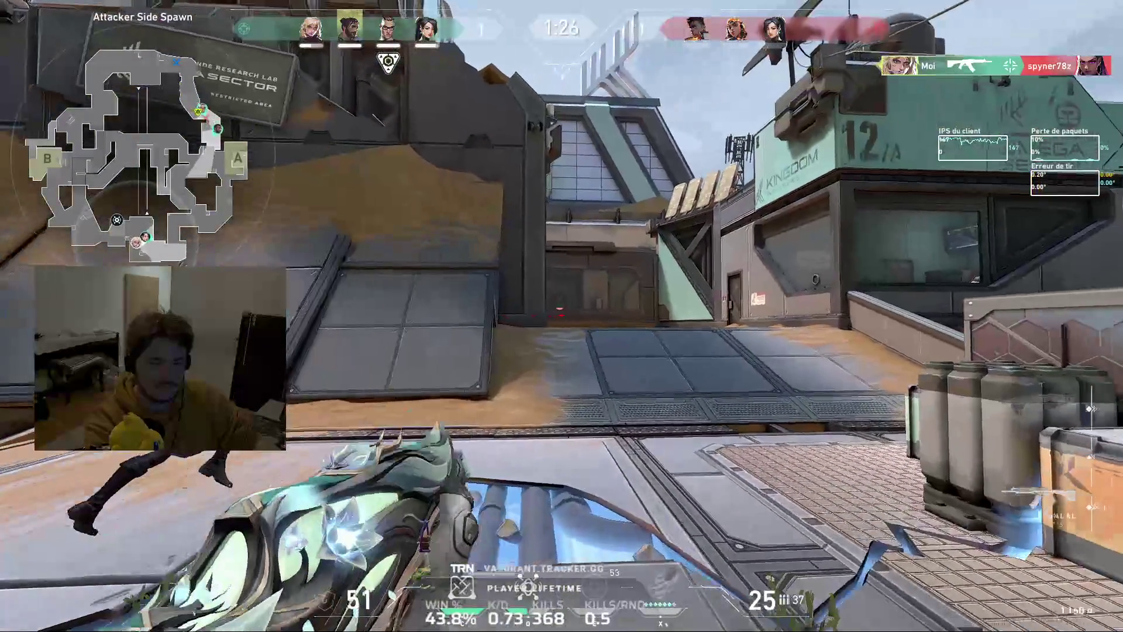
key("Tab")
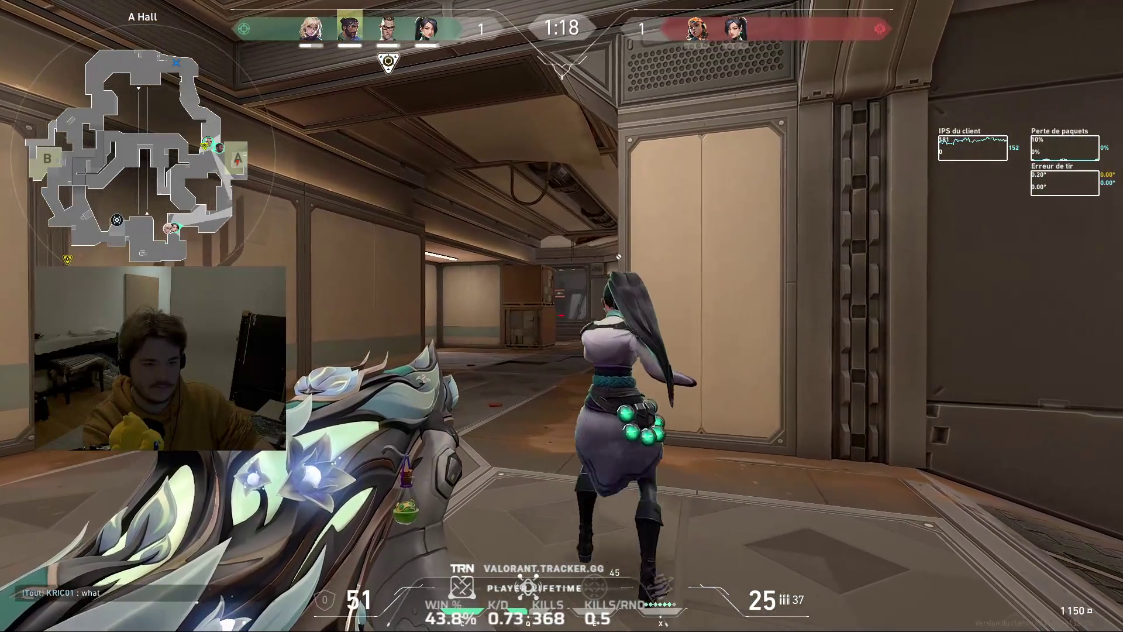
key("3")
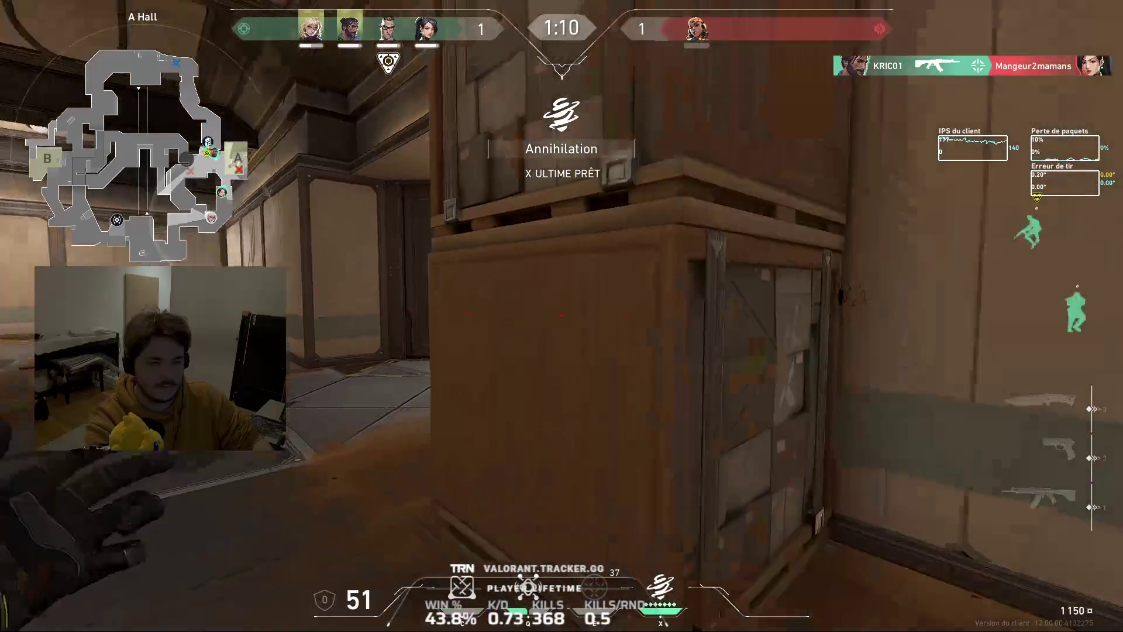
key("1")
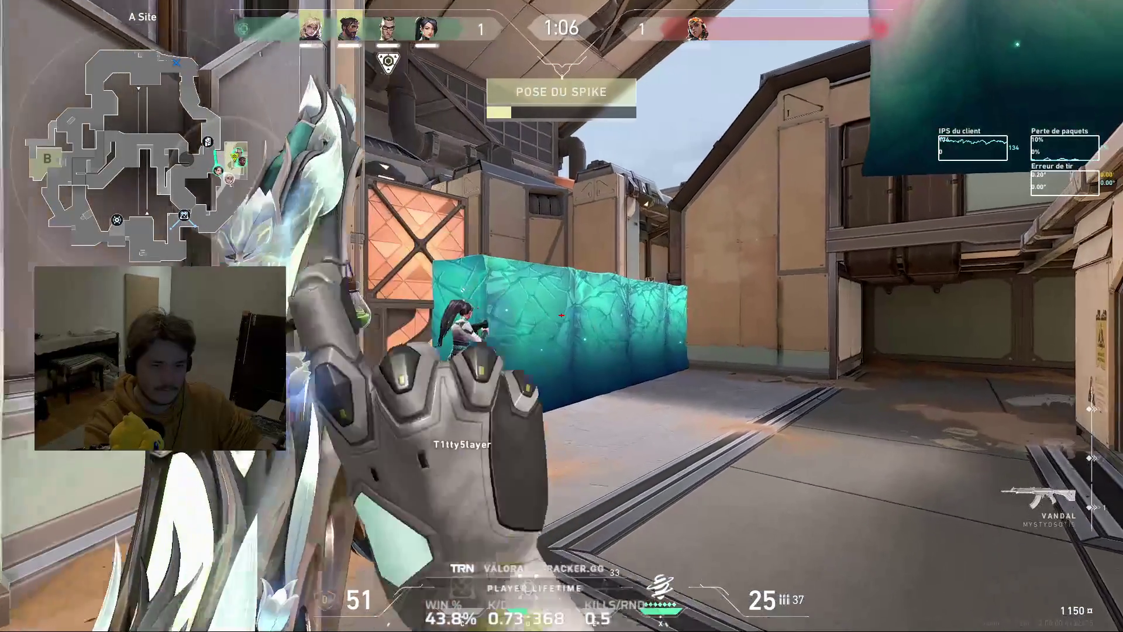
Hold A Site behind the green wall, strafing to check angles while the spike is planted
key("d")
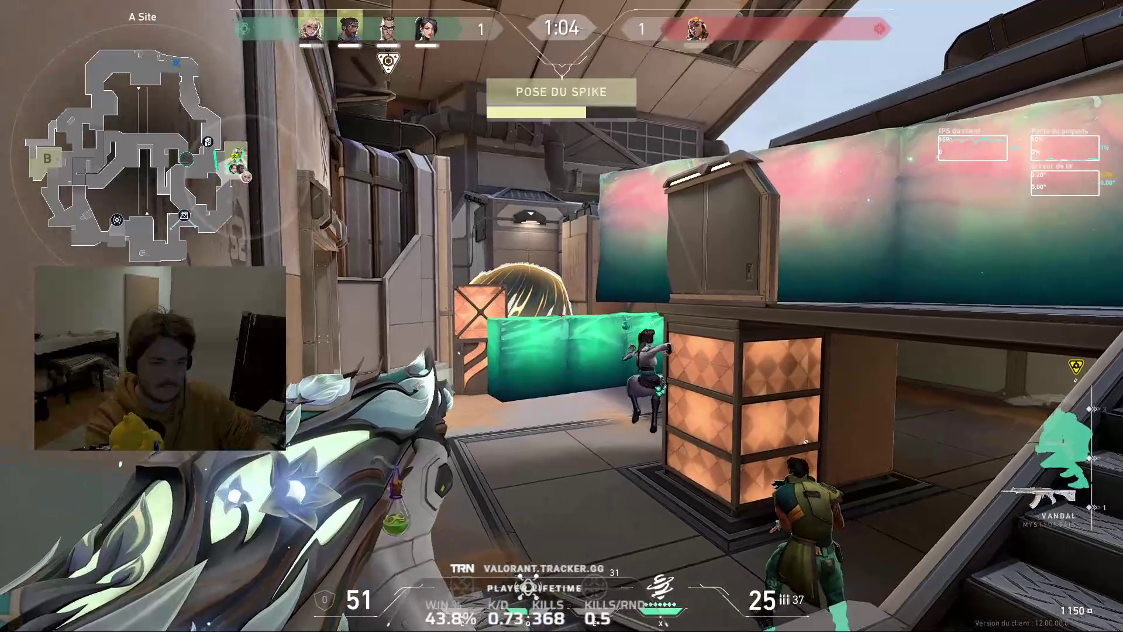
key("w")
key("w")
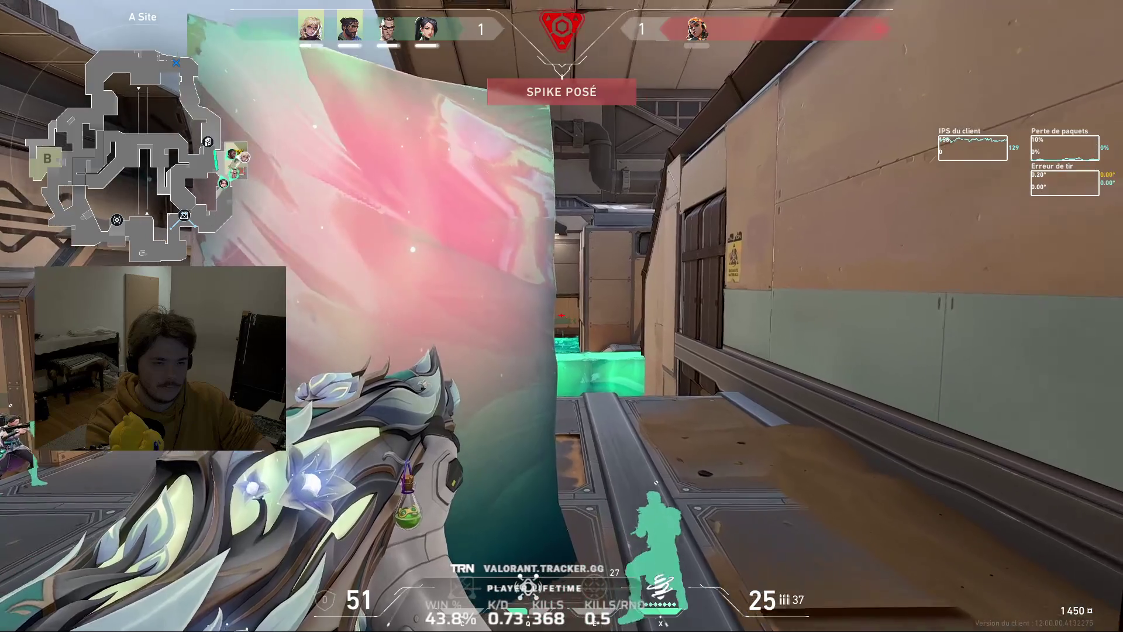
key("a")
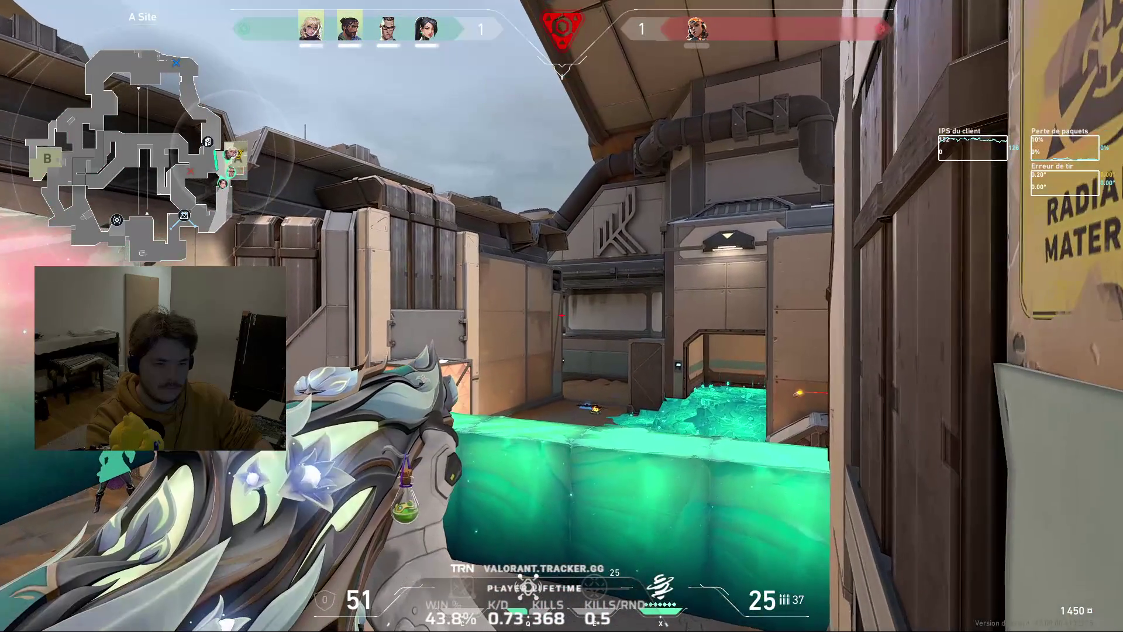
key("w")
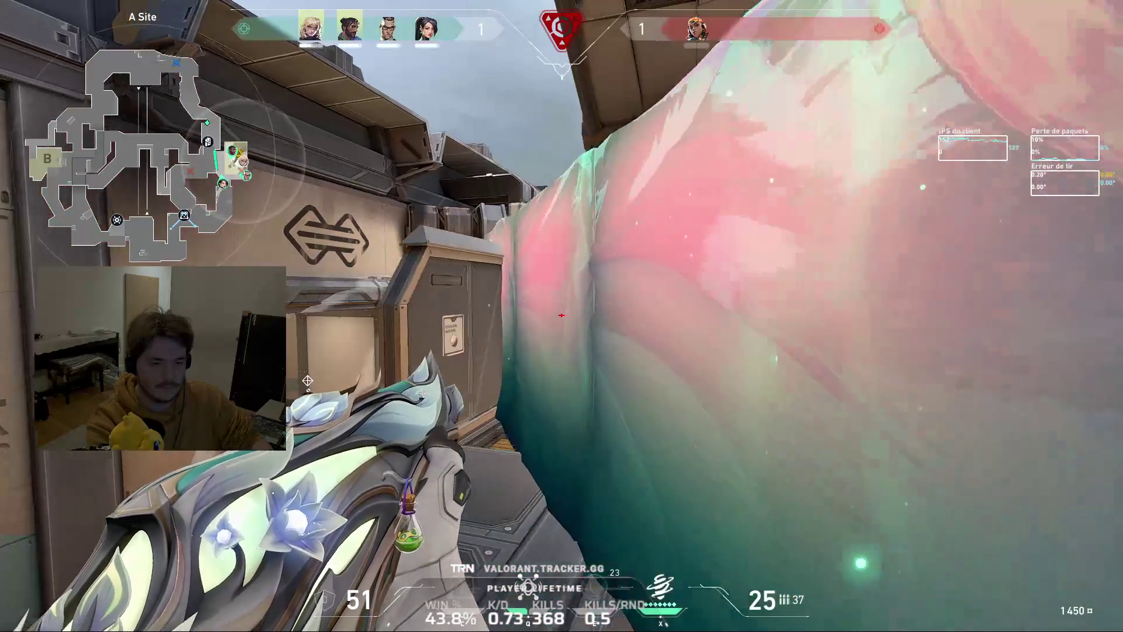
key("w")
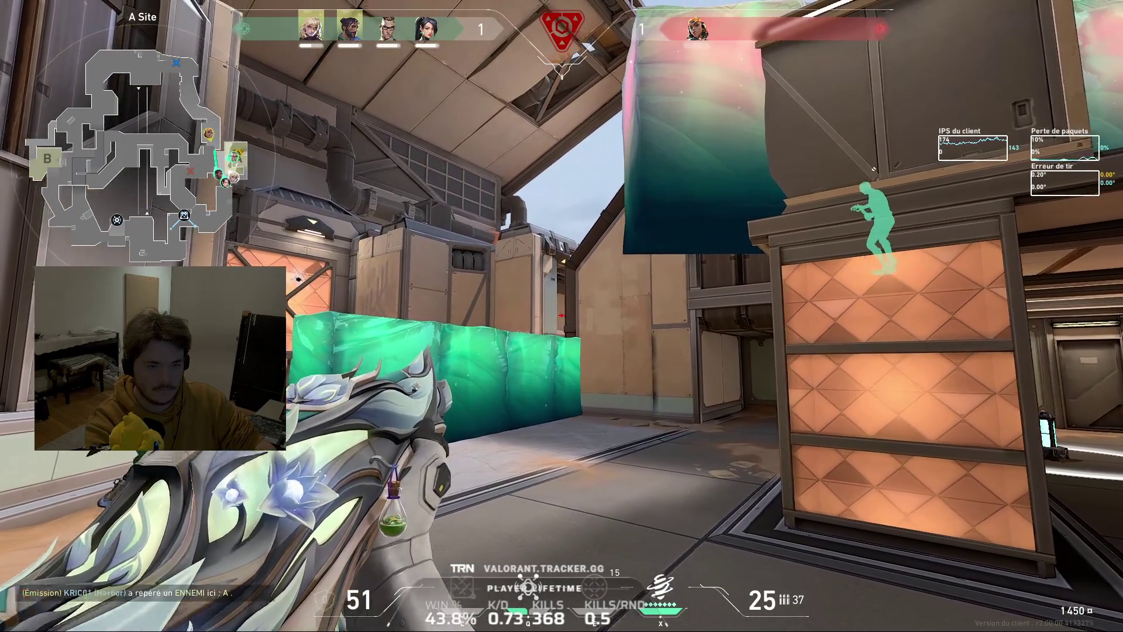
Head toward A Main and fire the last shots as the round is won 2–1
key("3")
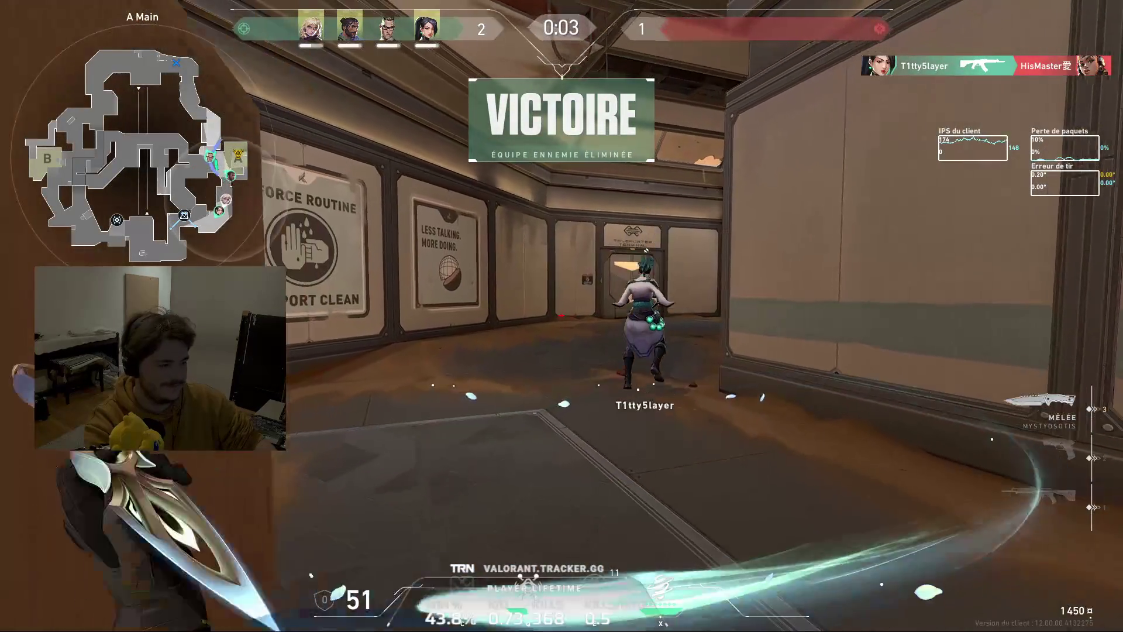
key("1")
key("Tab")
left_click(563, 316)
left_click(562, 316)
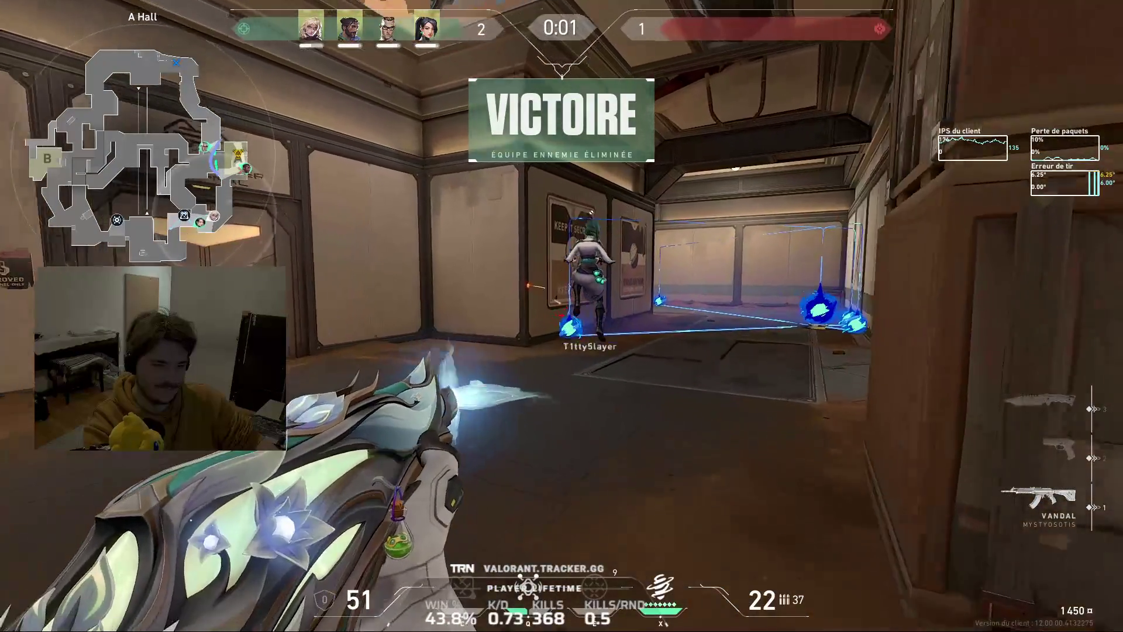
left_click(562, 317)
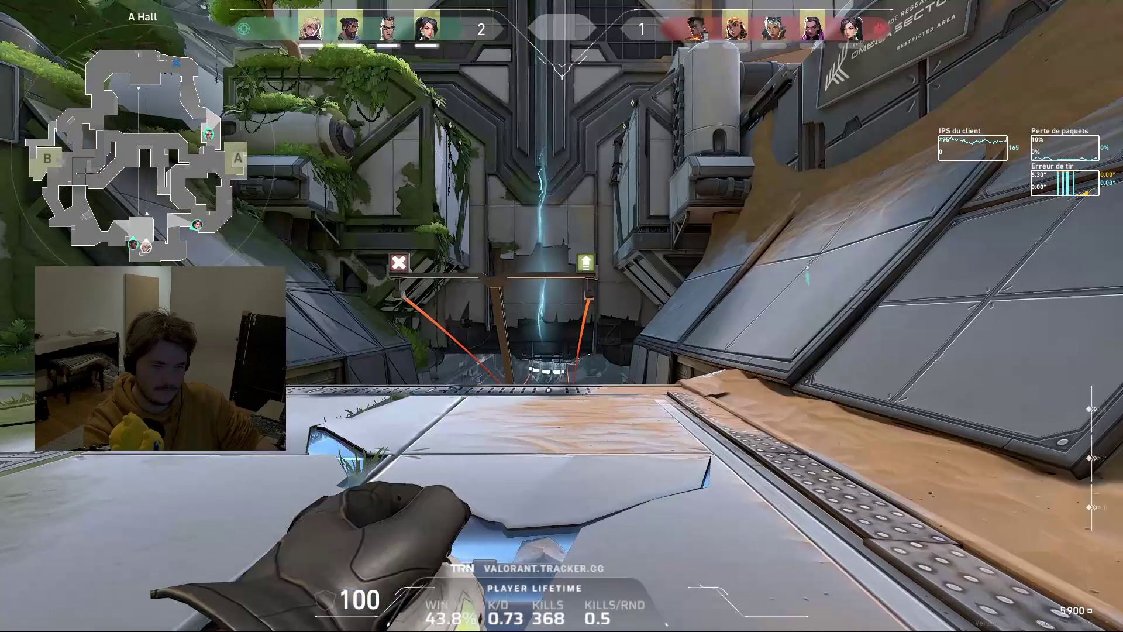
key("b")
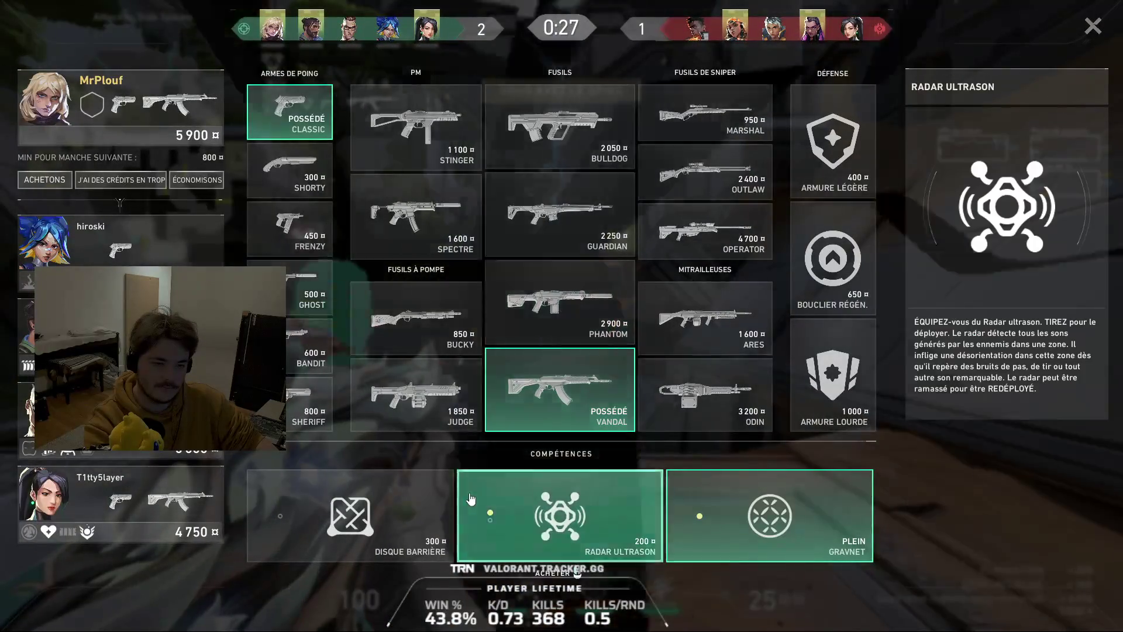
Buy heavy armour and the Vandal during the buy phase, checking purchases in the shop
key("b")
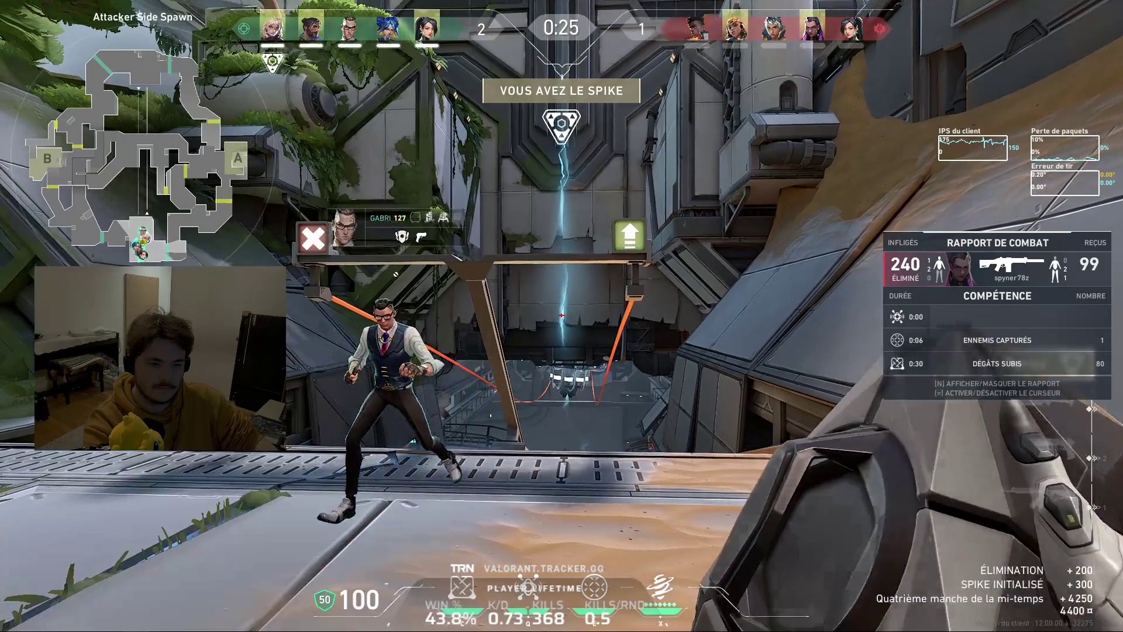
key("1")
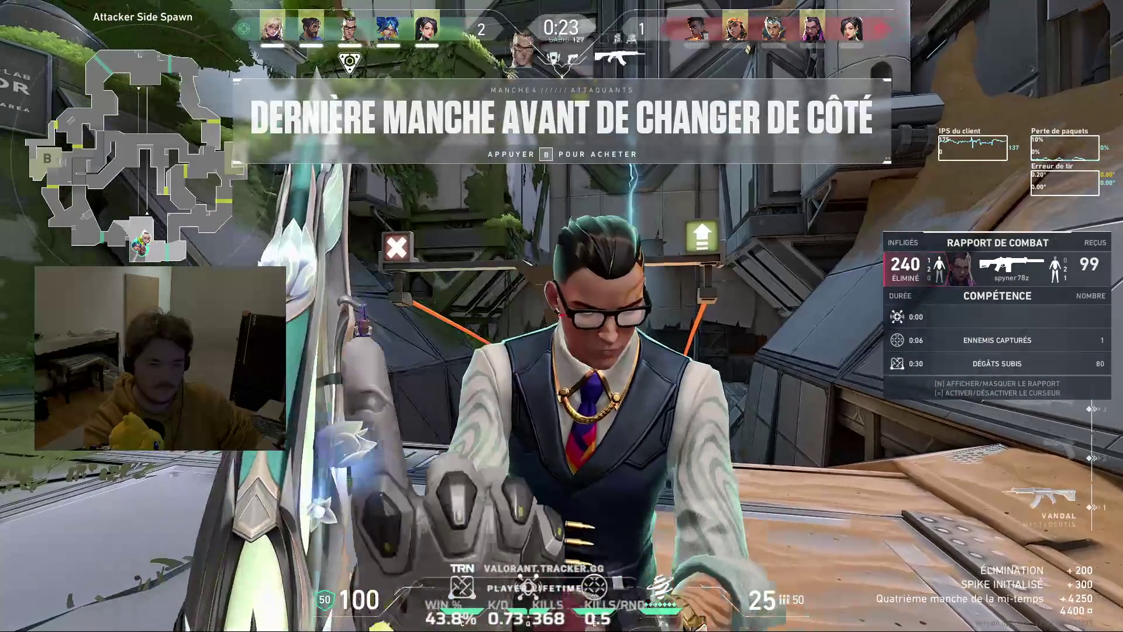
left_click(562, 316)
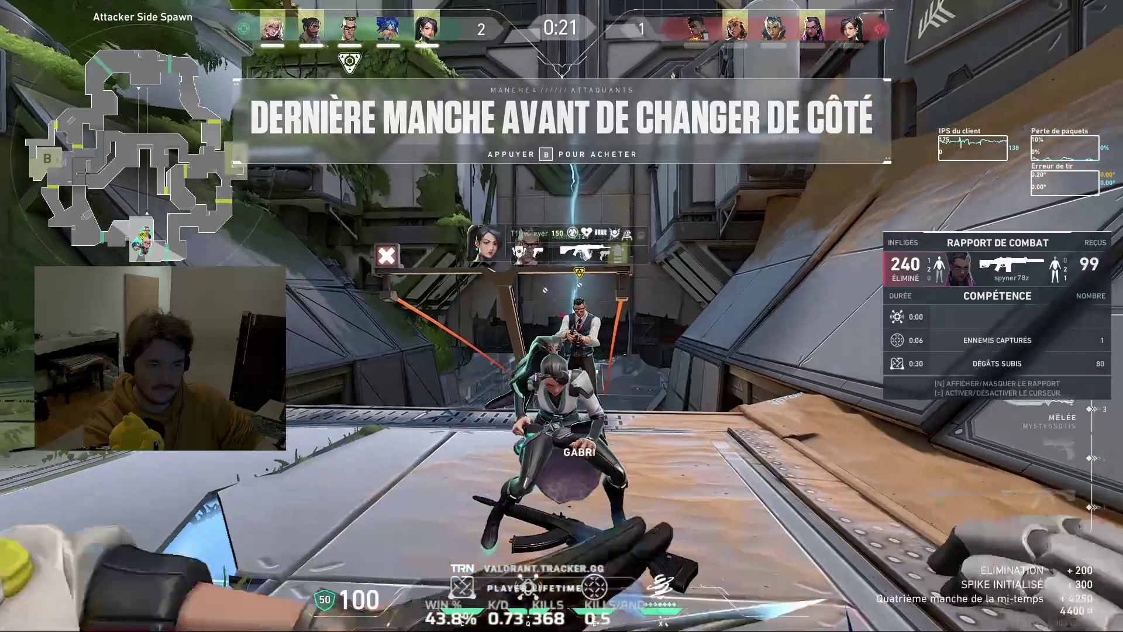
key("1")
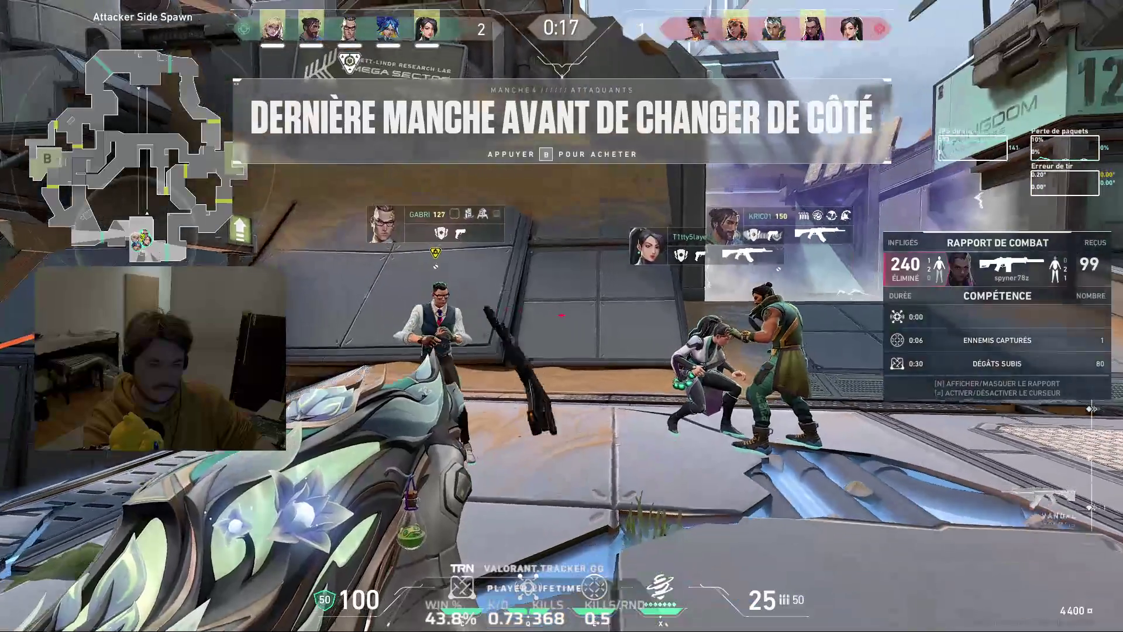
key("b")
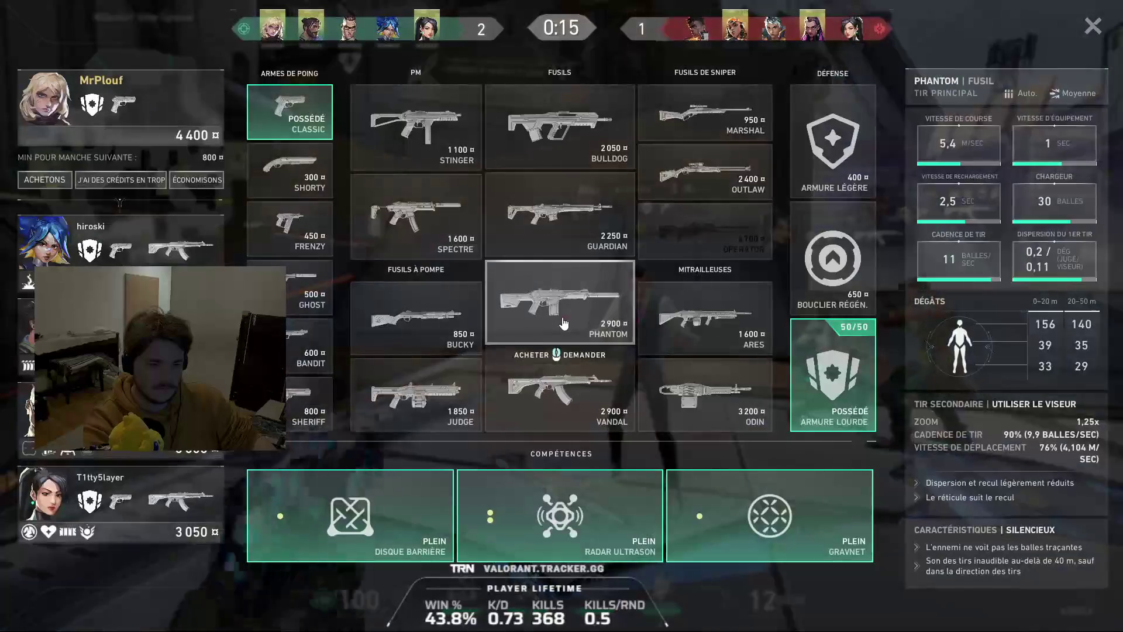
key("b")
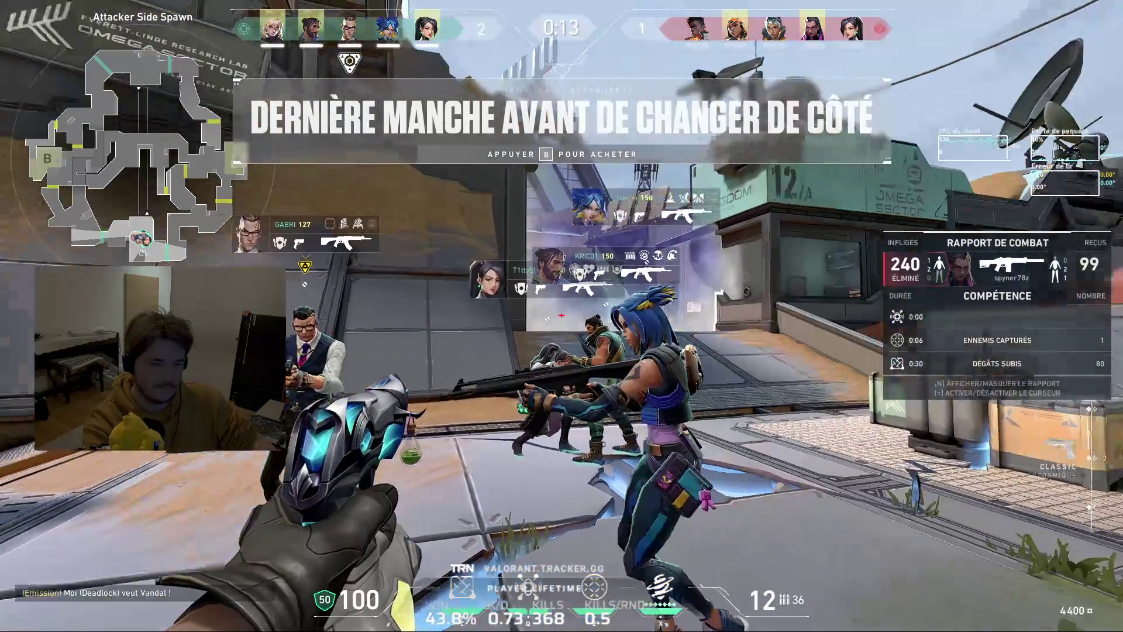
key("b")
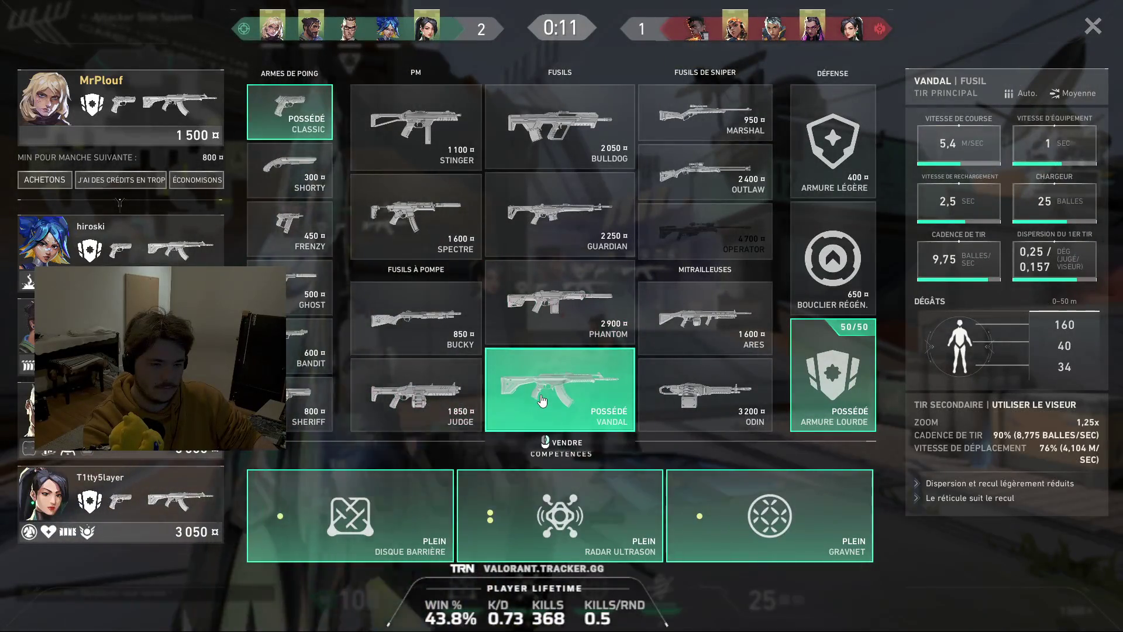
key("b")
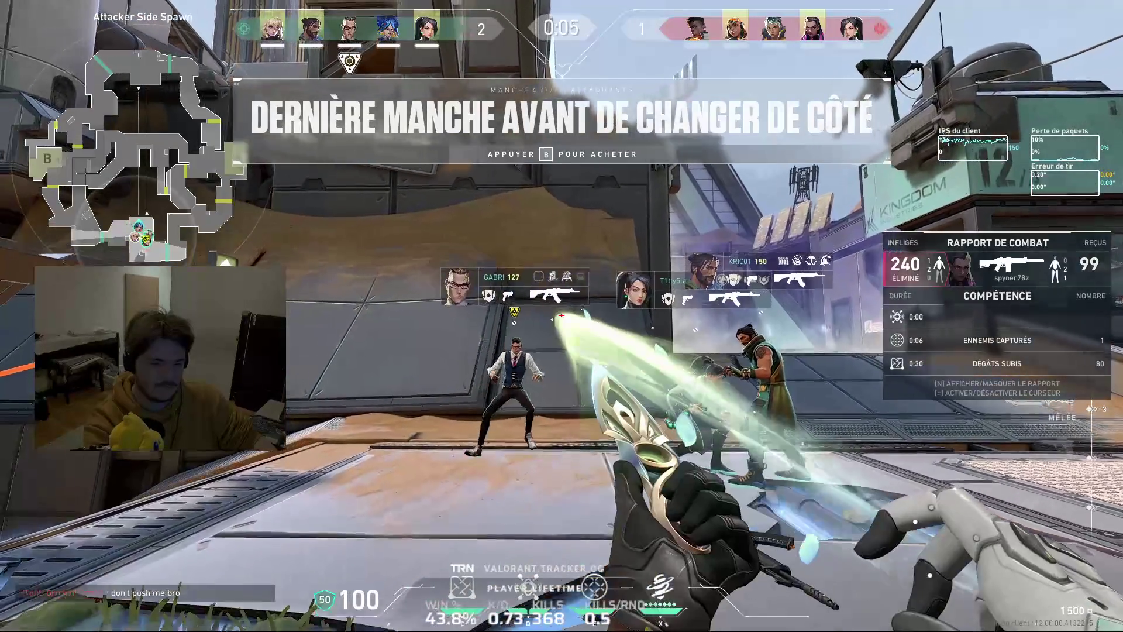
Cast the electric wall and throw the ability orb ahead, then fall back to the teammates
key("q")
key("3")
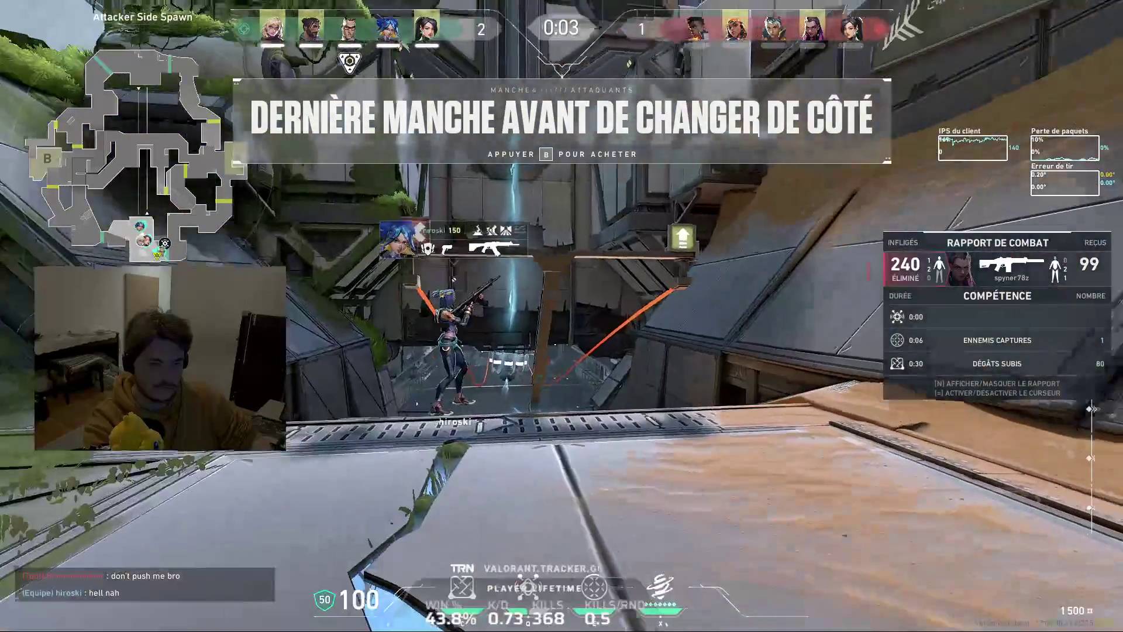
key("1")
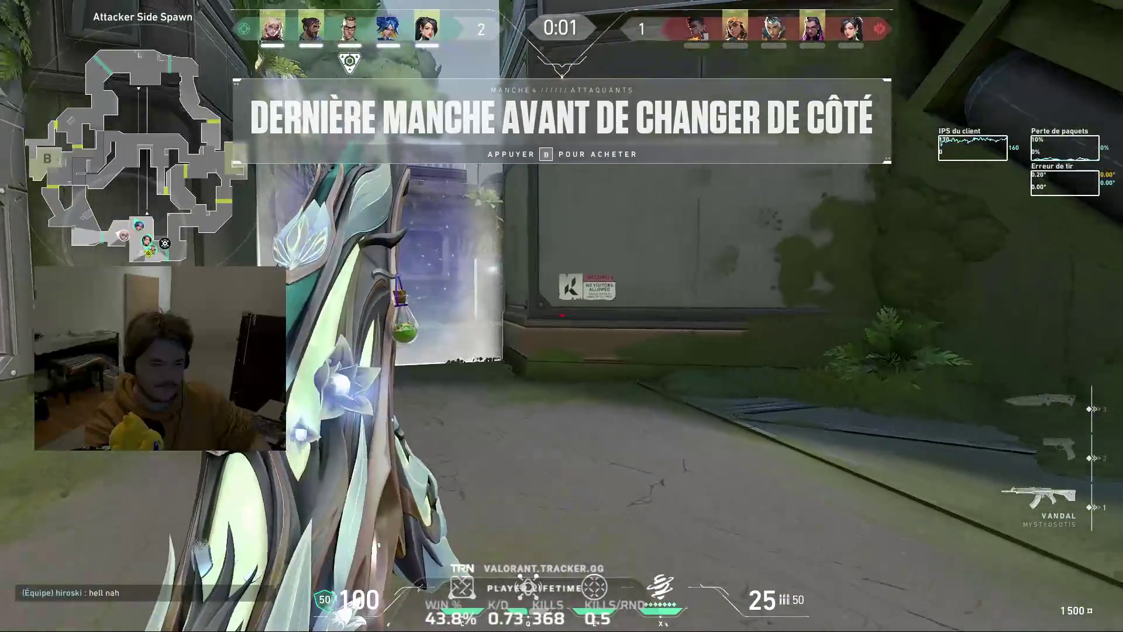
left_click(562, 315)
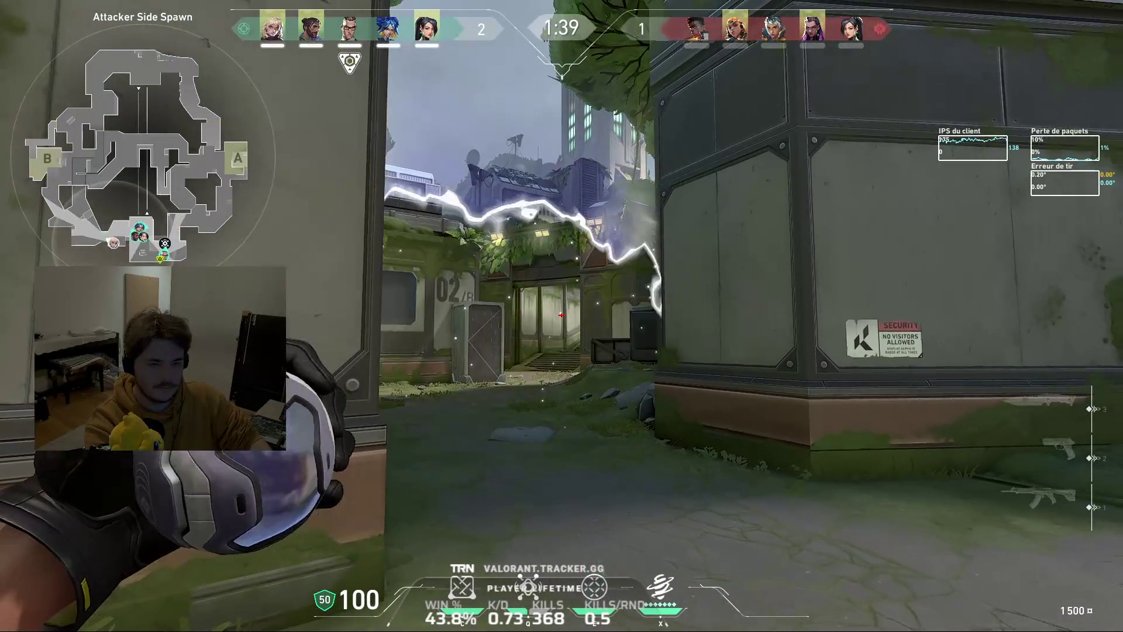
left_click(561, 314)
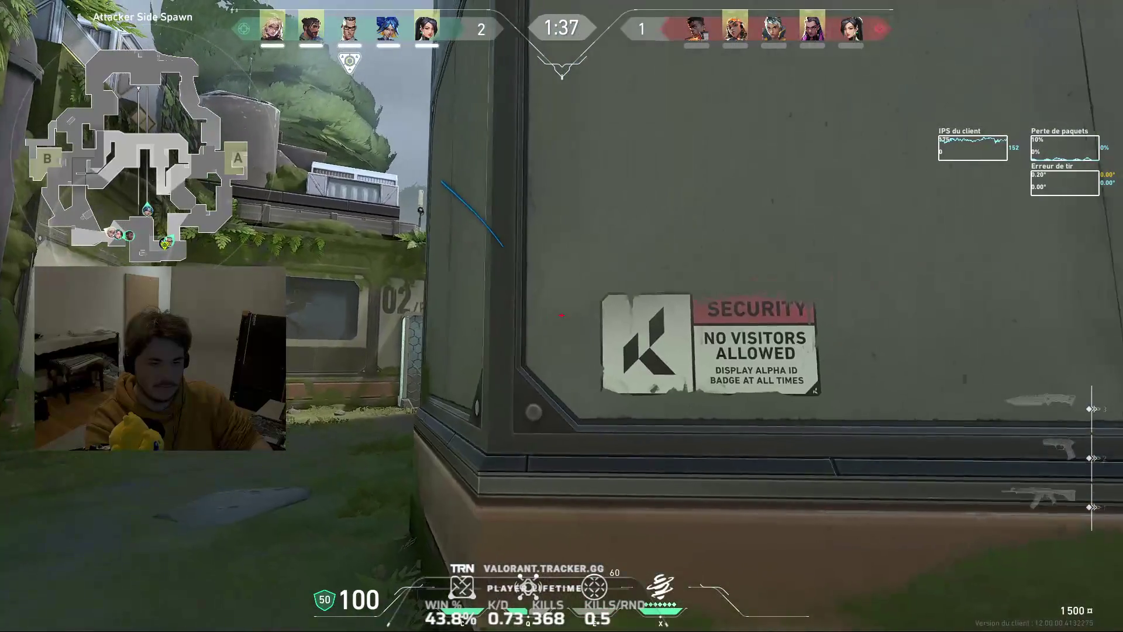
key("s")
Push past B Tree up to the B stairs, then back away into B Main
key("w")
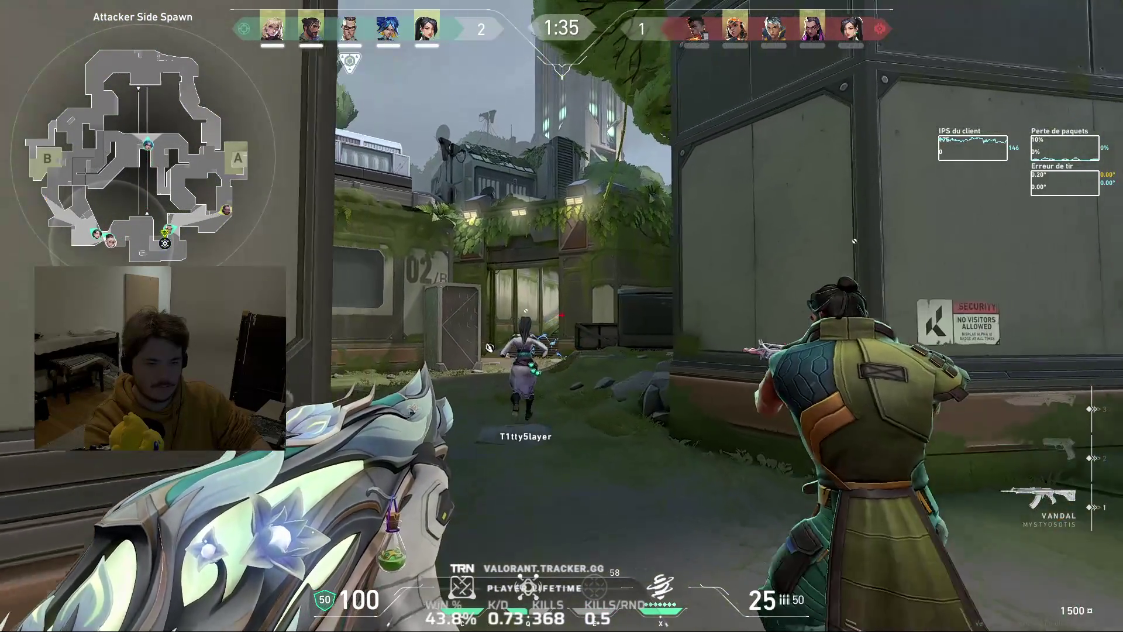
key("w")
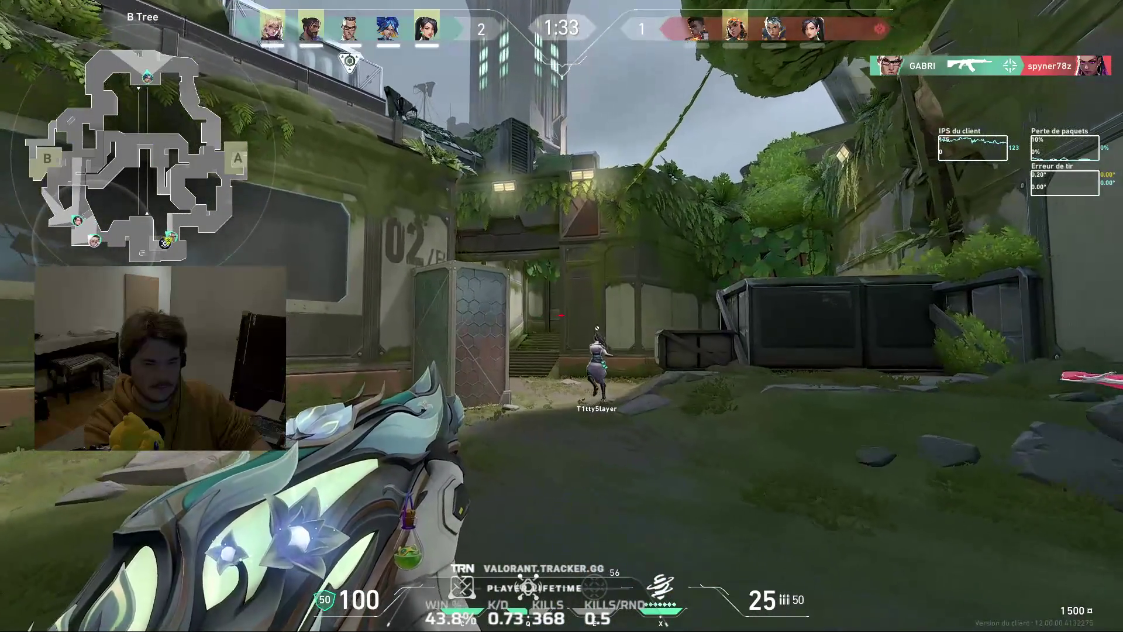
key("w")
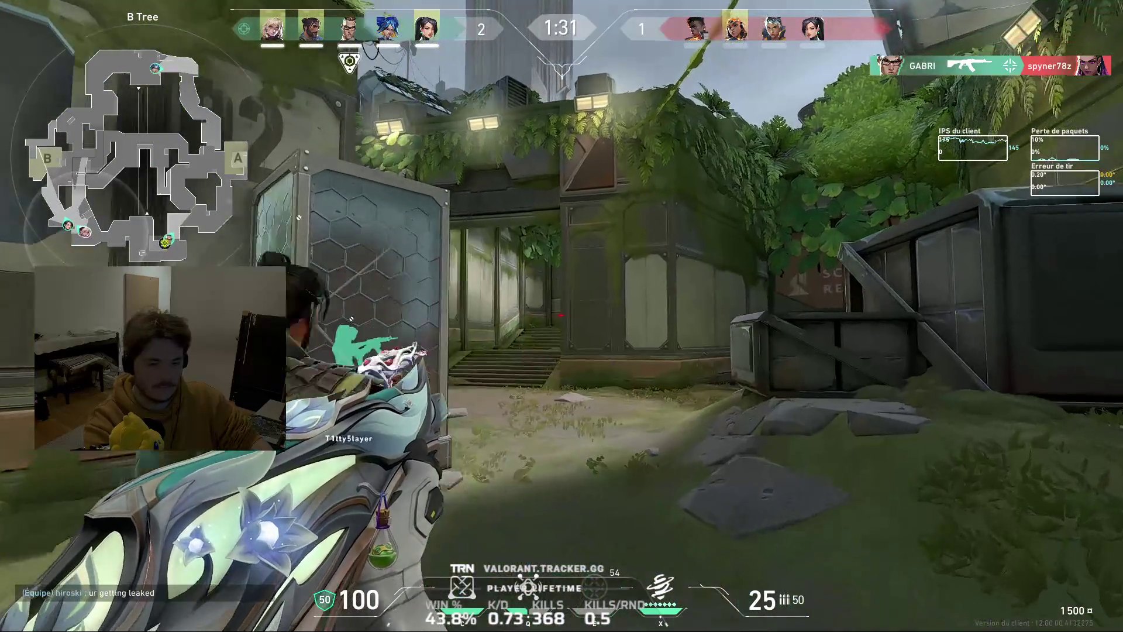
key("w")
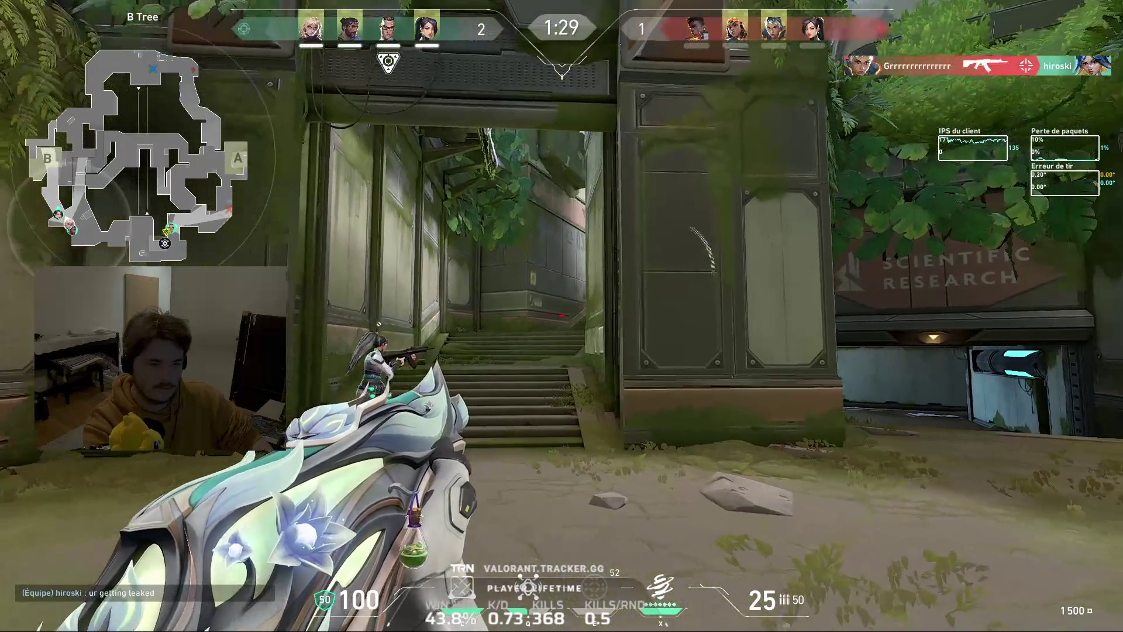
key("w")
key("z")
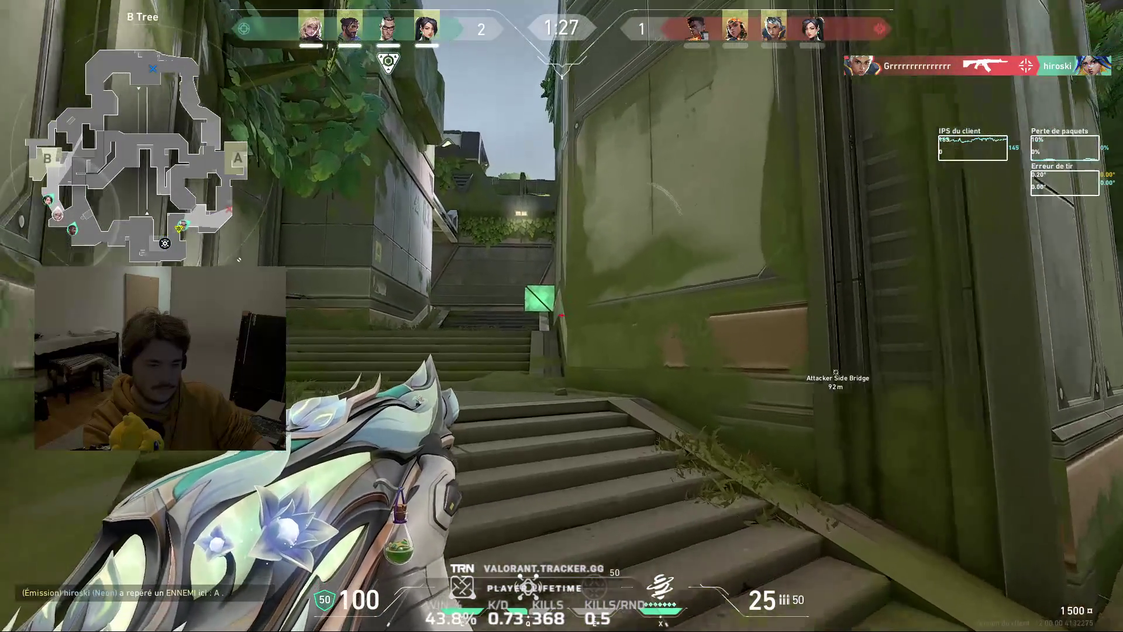
key("s")
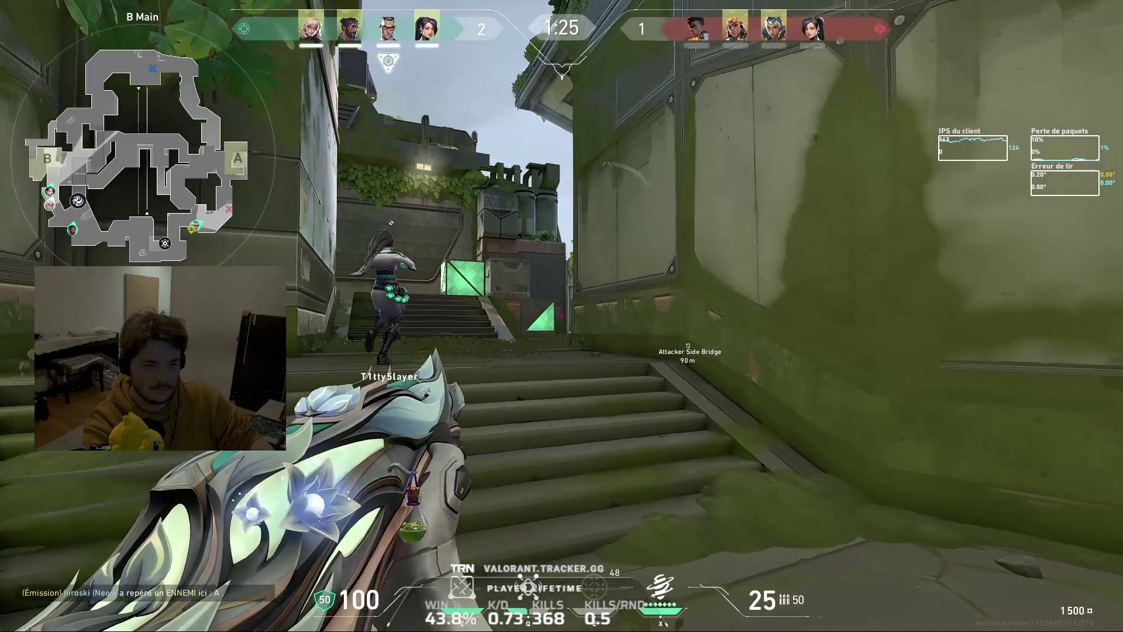
key("s")
Ready the turret ability, then fire through the teal smoke and push onto B site
key("2")
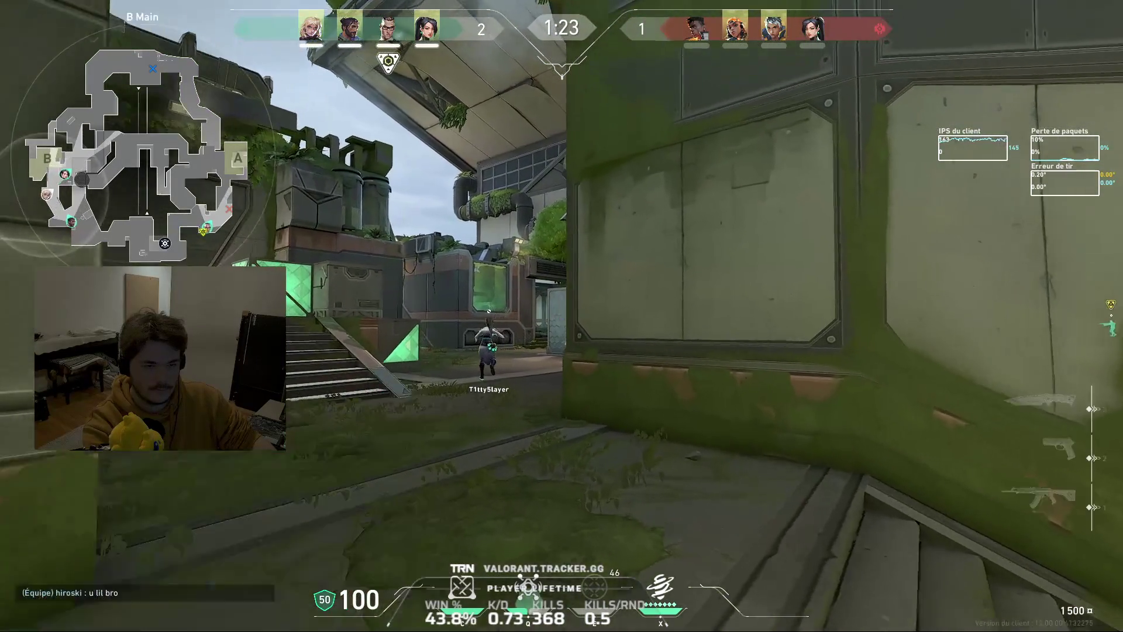
key("e")
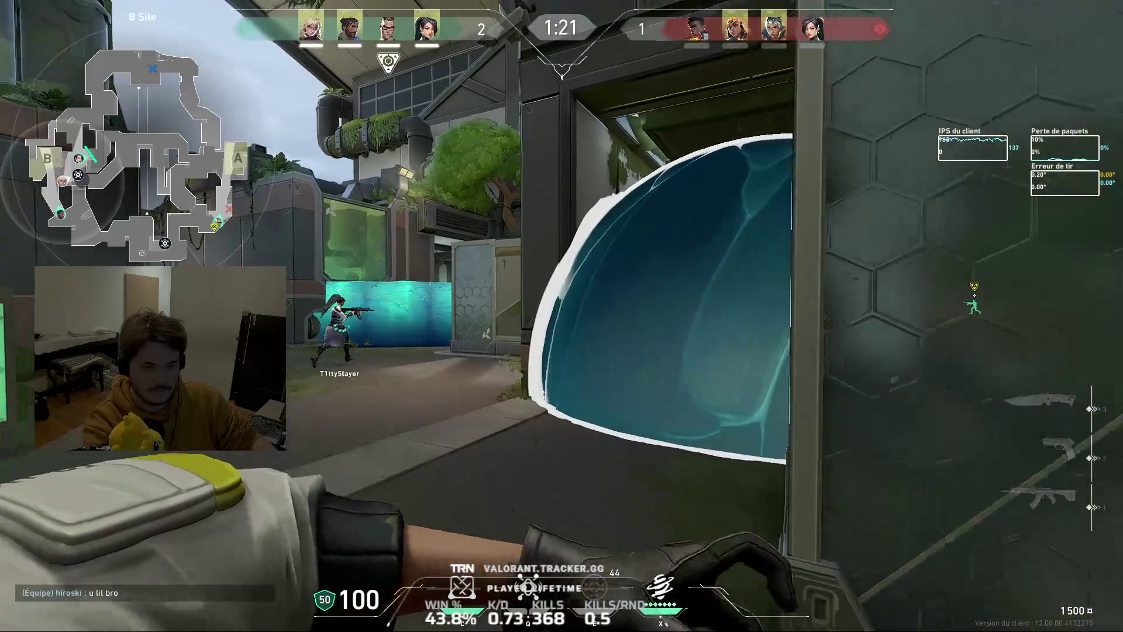
key("1")
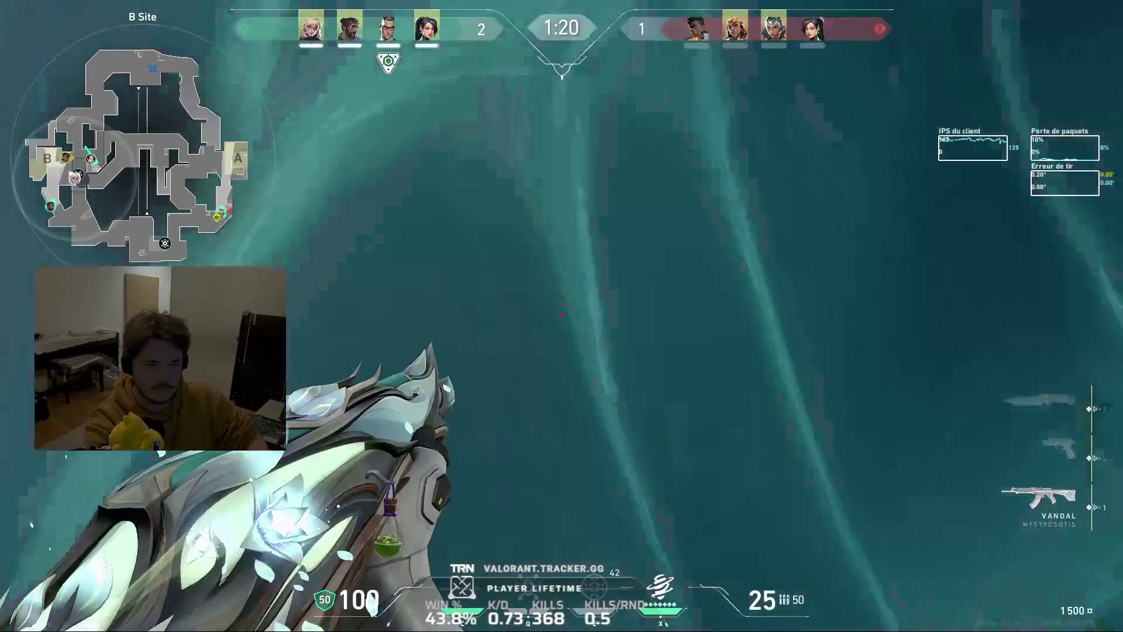
left_click(562, 314)
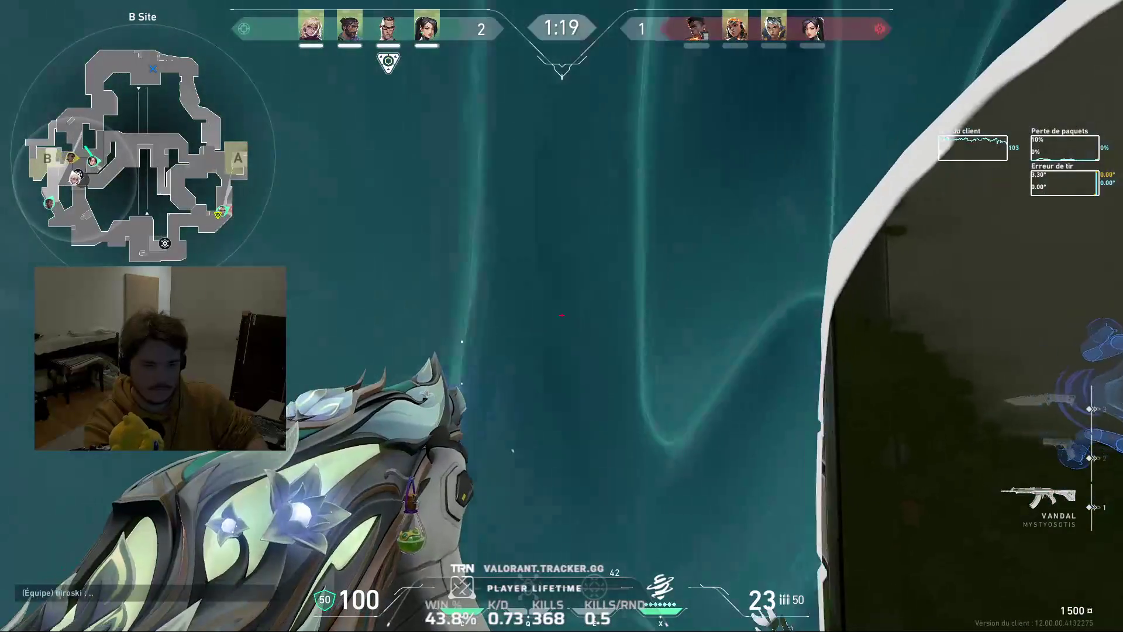
left_click(562, 314)
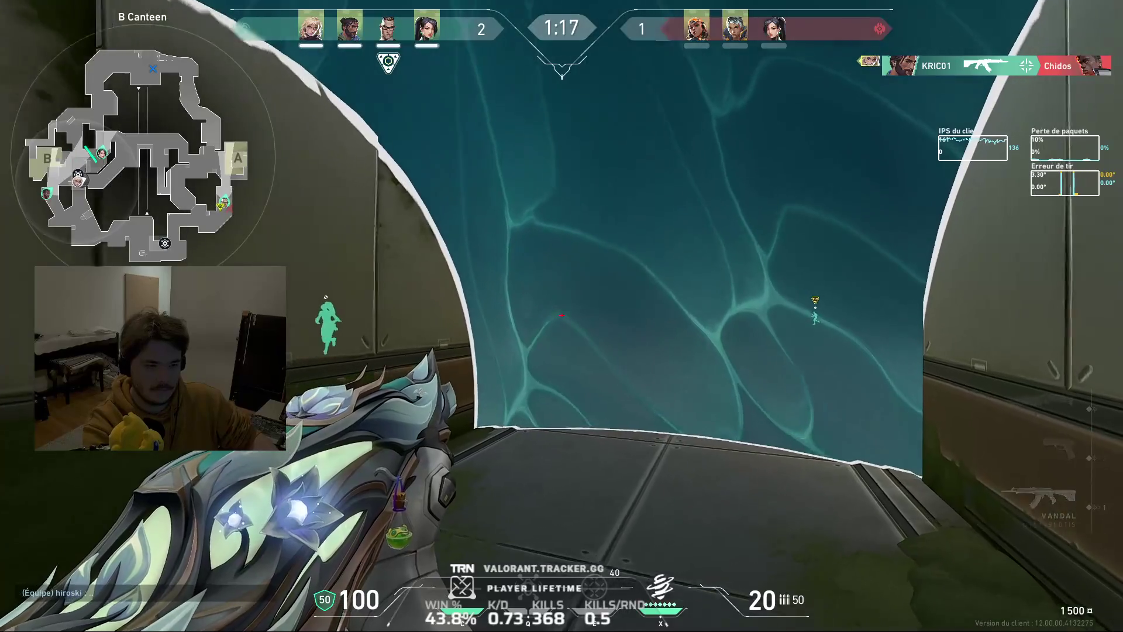
key("w")
left_click(562, 316)
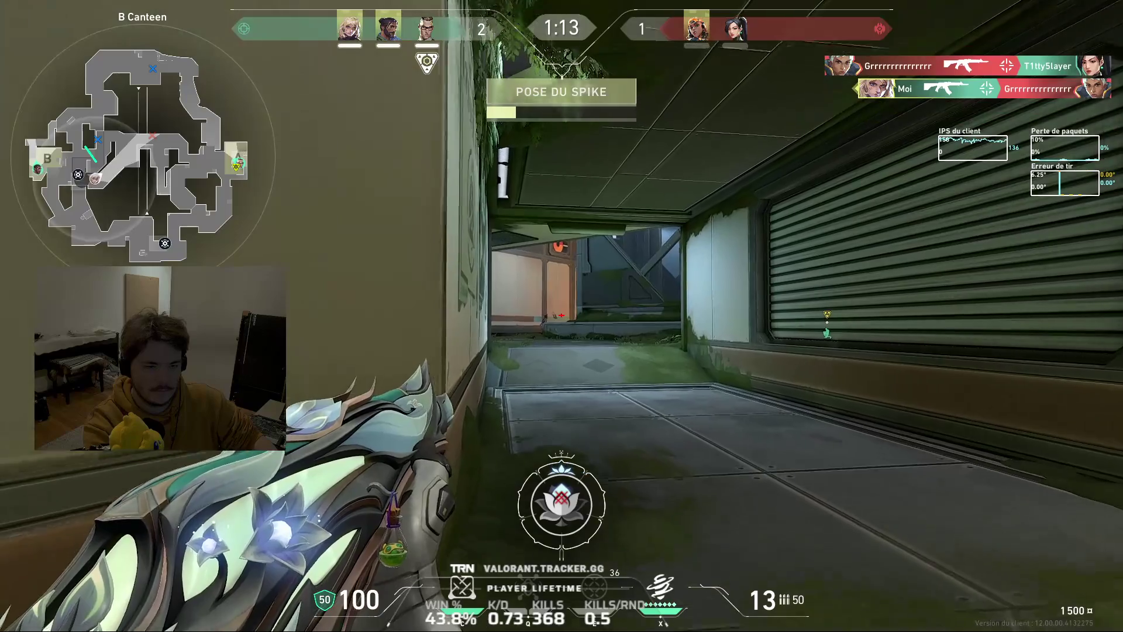
Move onto B site as the spike plants and throw Deadlock's barrier ability
key("w")
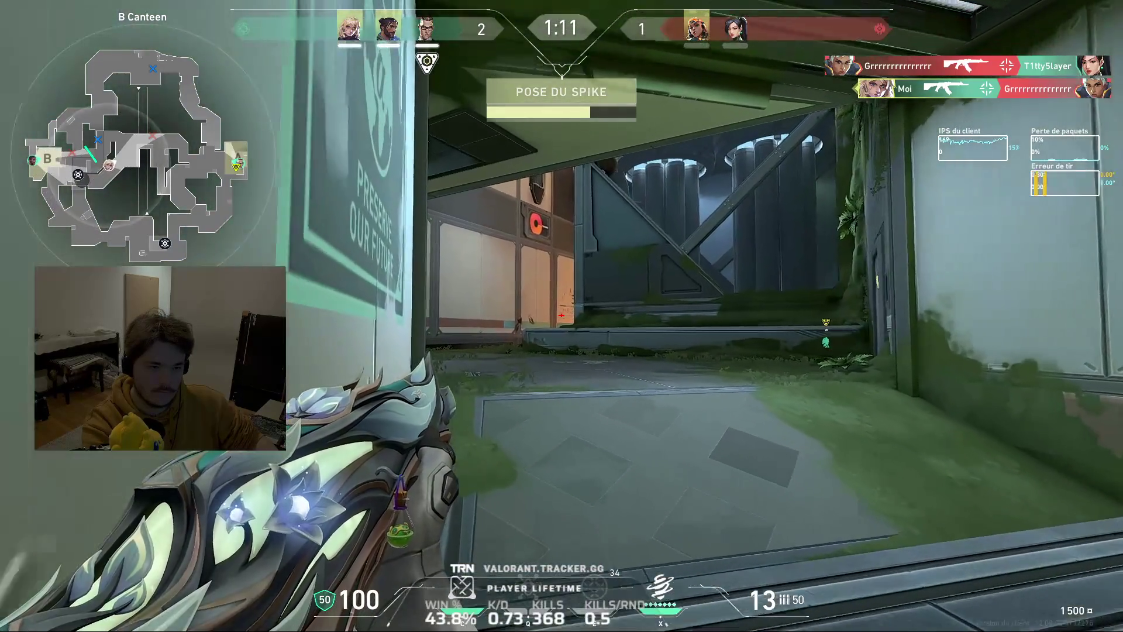
key("w")
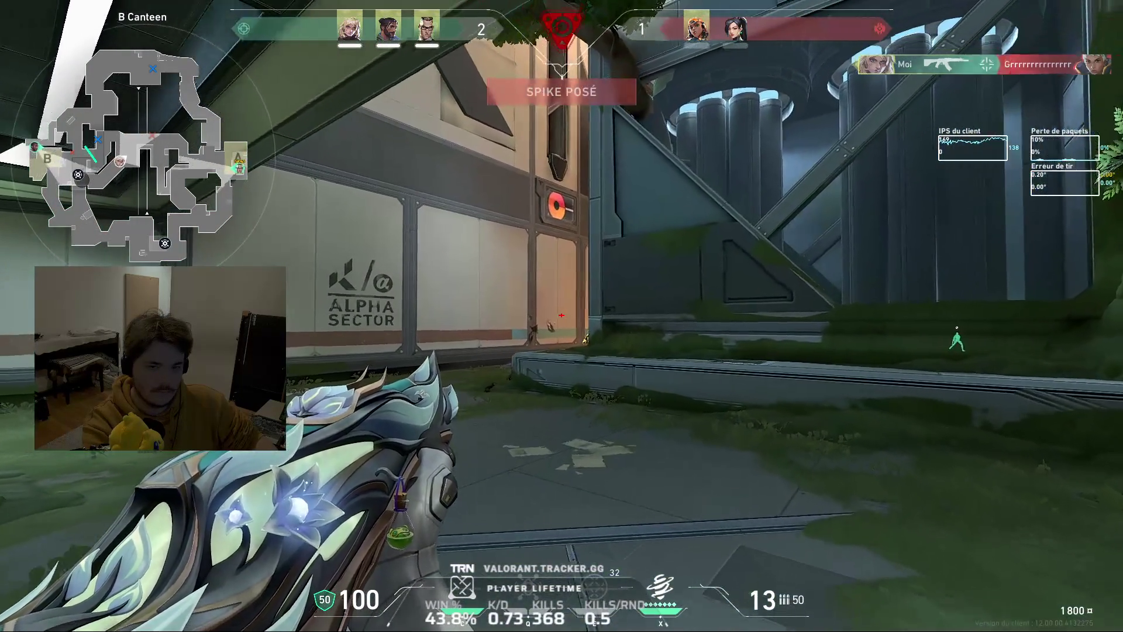
key("e")
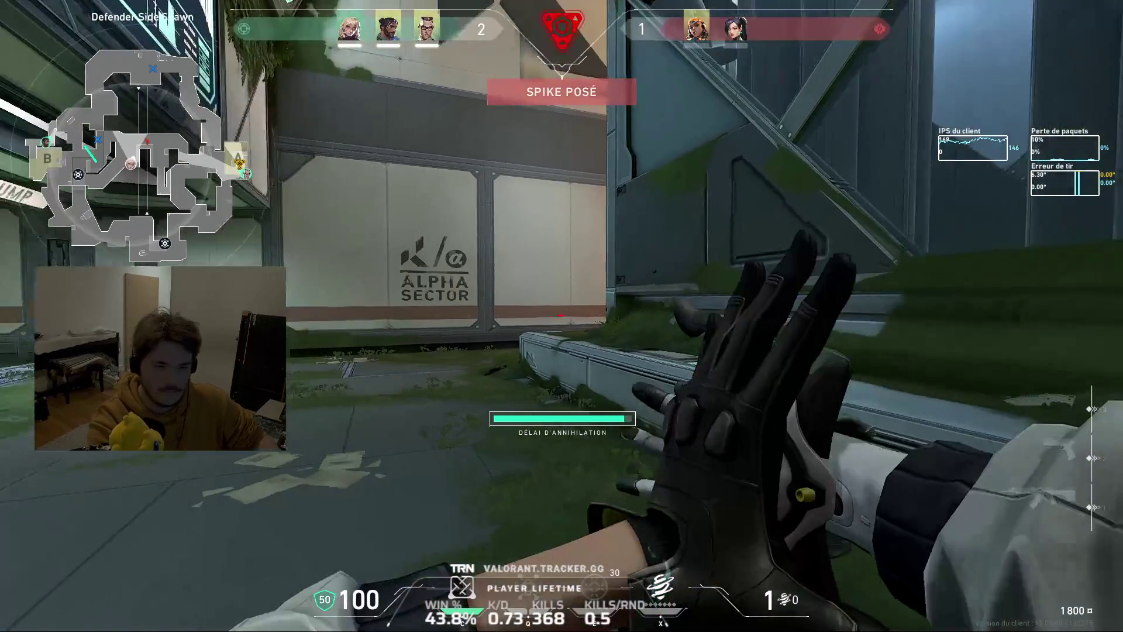
key("z")
left_click(562, 316)
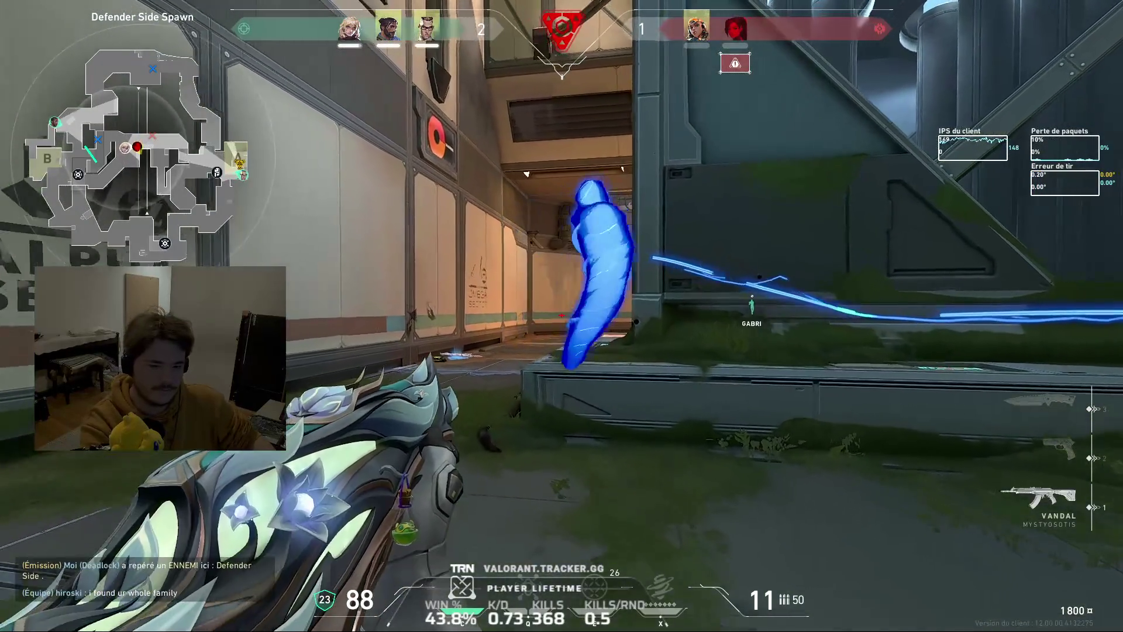
Run through the LIFT corridor and out into the open area near 10/A
key("w")
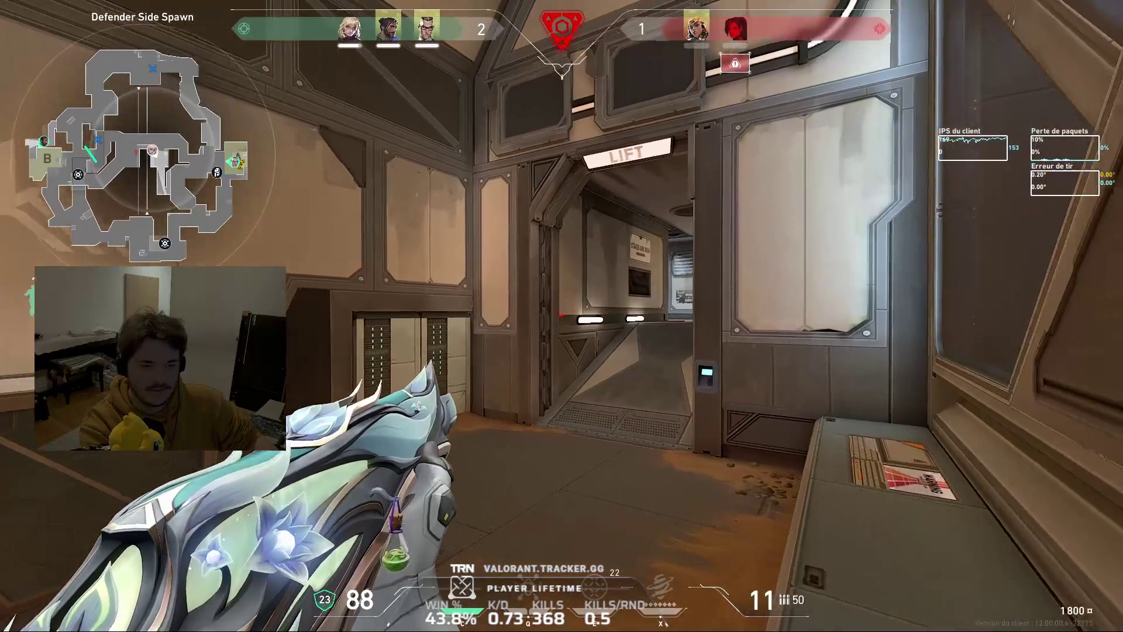
key("3")
key("w")
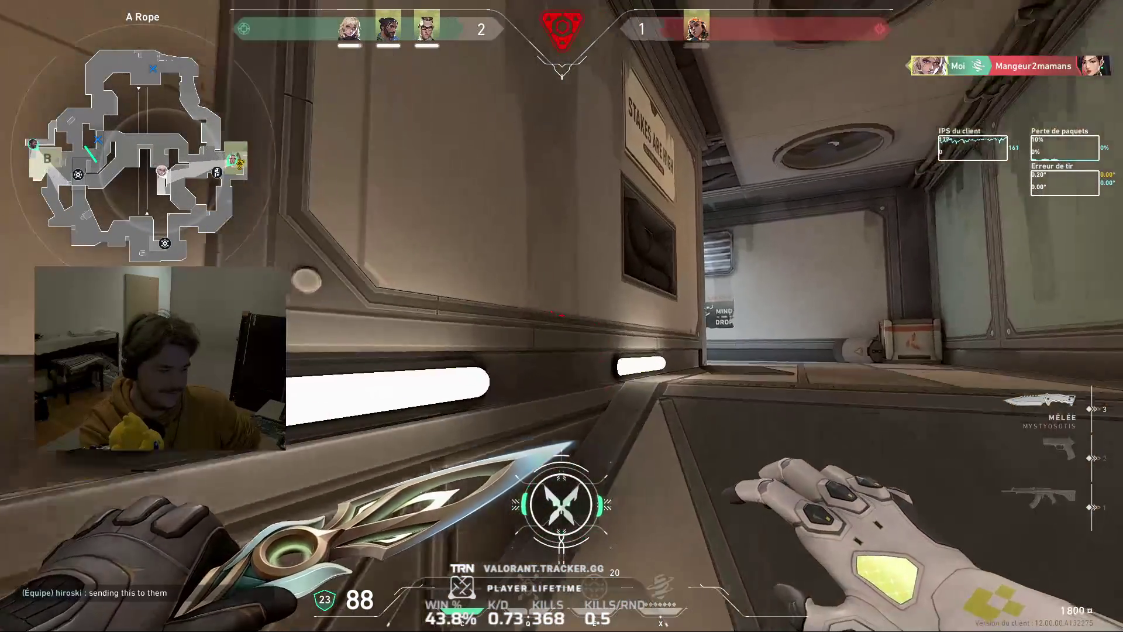
key("1")
key("w")
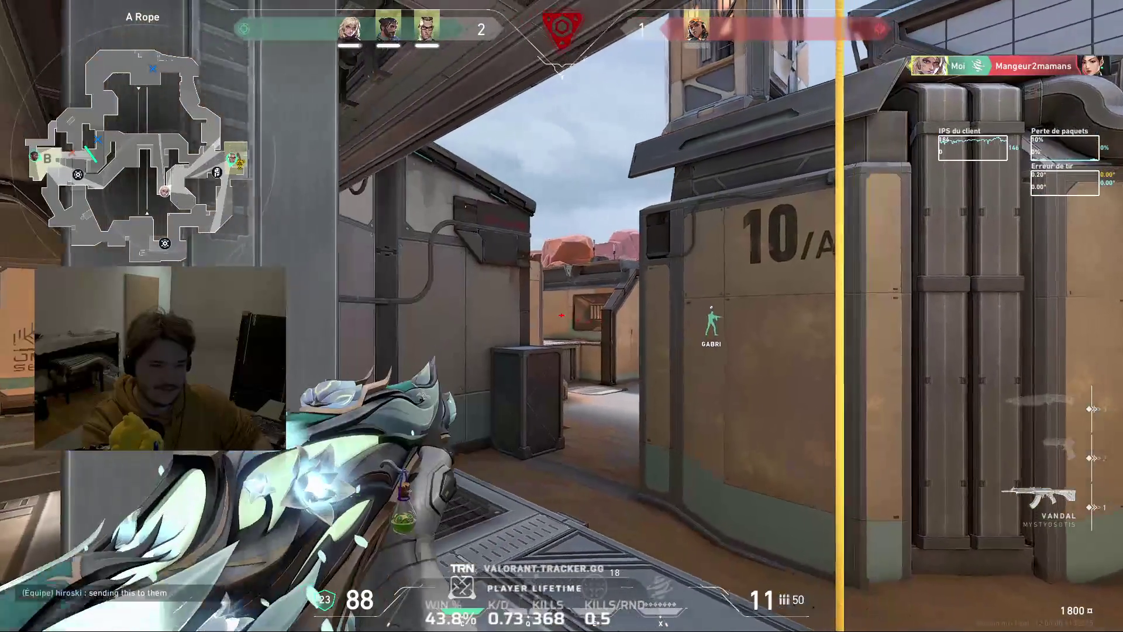
Throw the Killjoy device toward the door and fire the Vandal at the enemy near the 10/A wall
key("w")
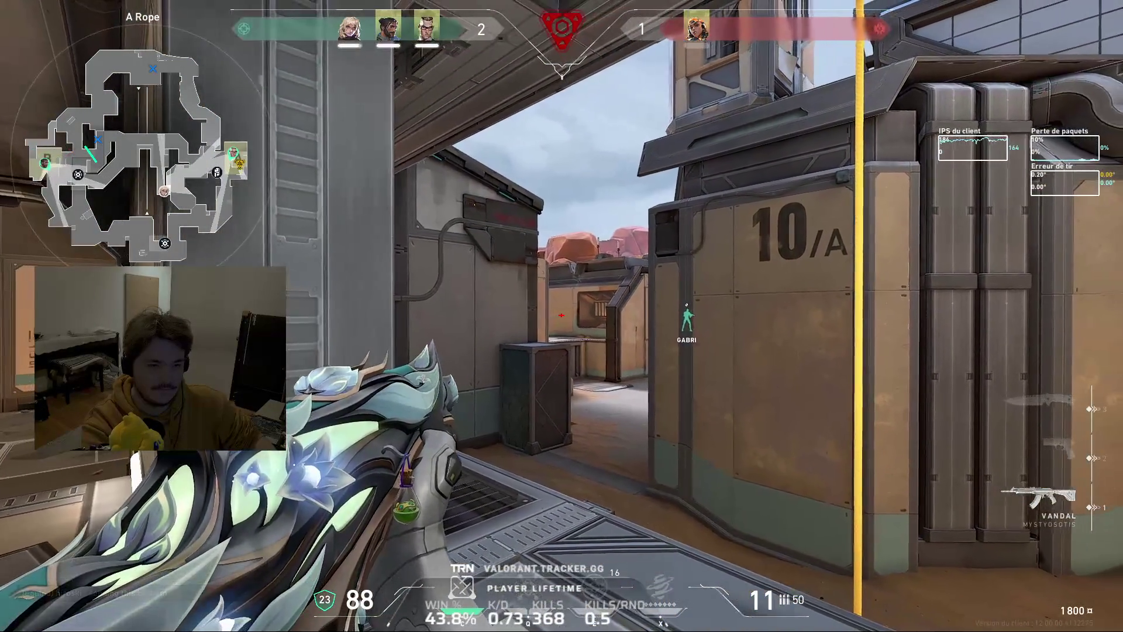
key("e")
left_click(562, 316)
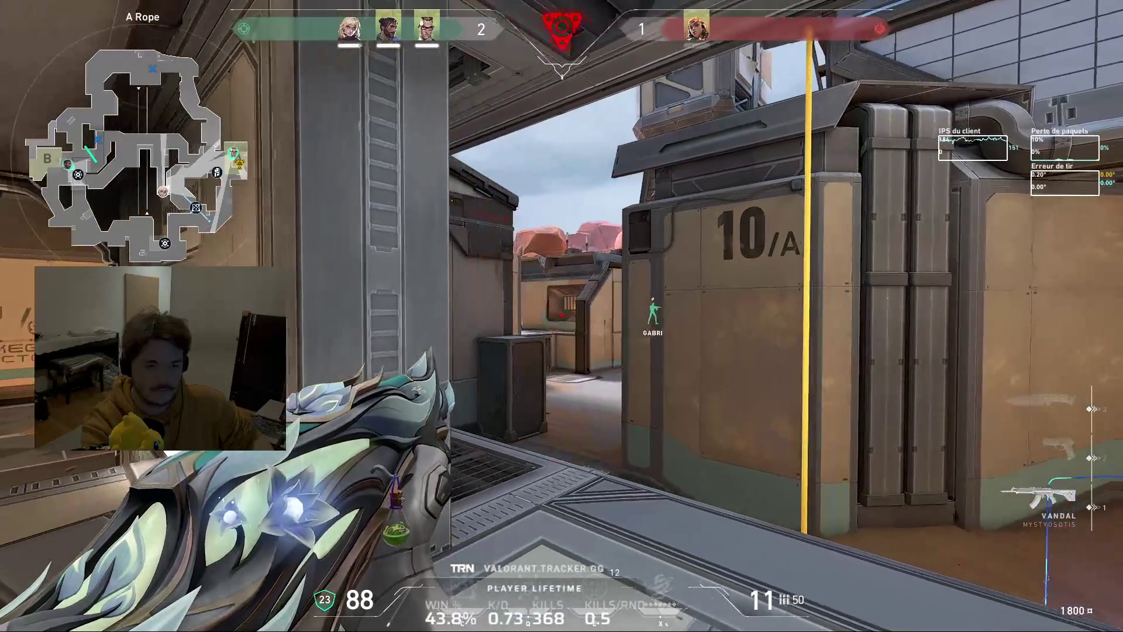
left_click(562, 316)
left_click(562, 316)
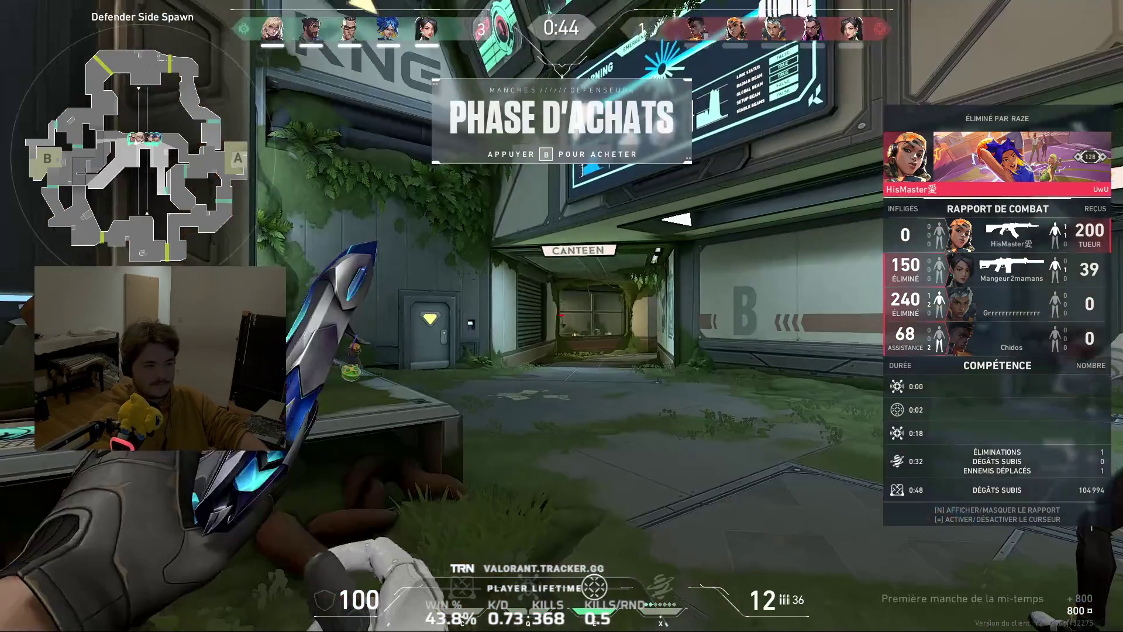
Switch to the pistol and bring up the buy menu with 800 credits for the new round
key("2")
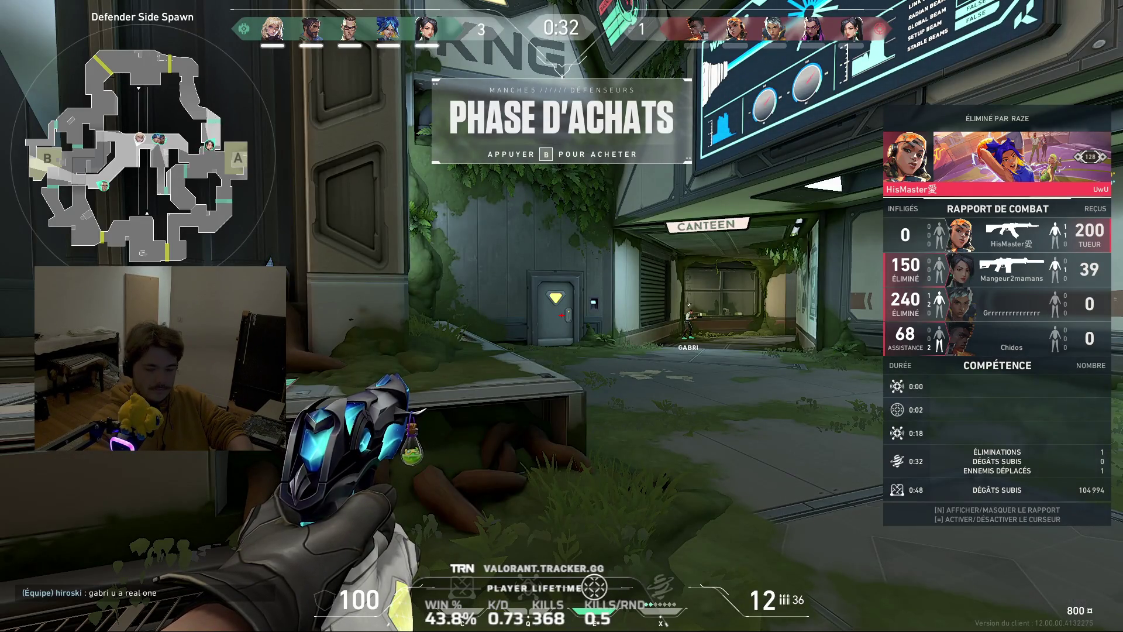
key("b")
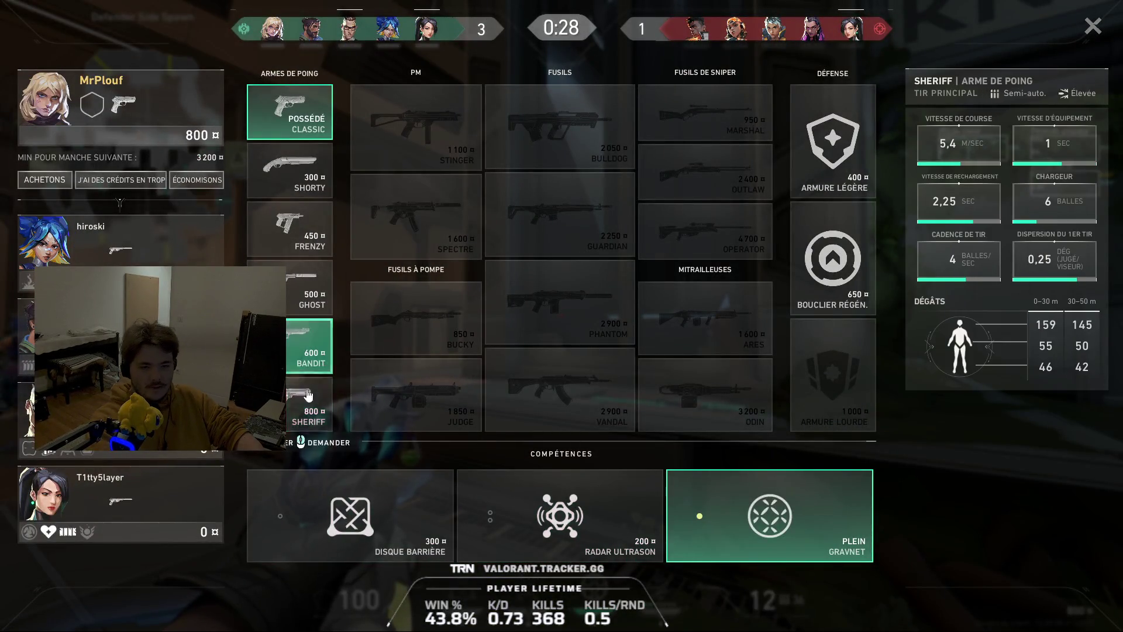
Buy the Bandit pistol and walk from spawn through A Link into A Site with the Boom Bot ready
left_click(296, 354)
key("b")
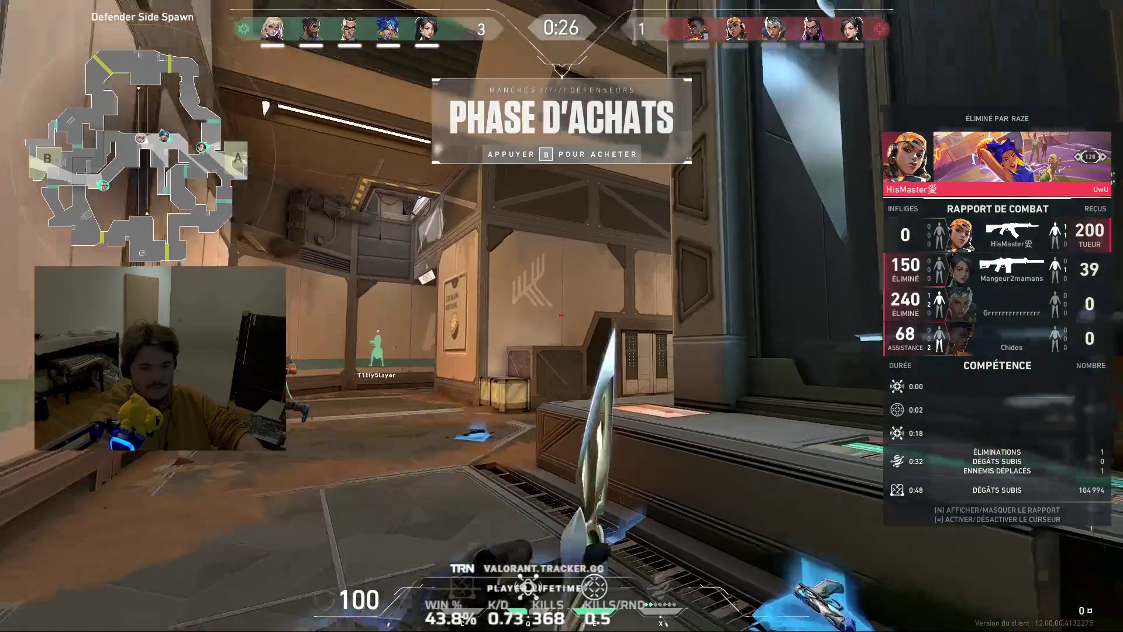
key("w")
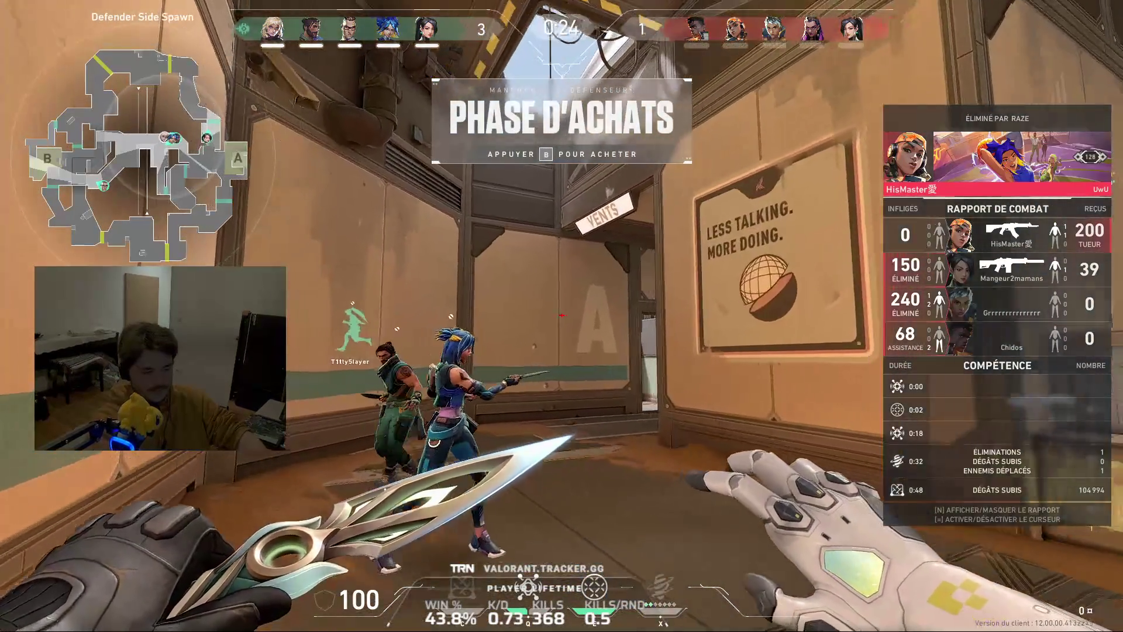
key("w")
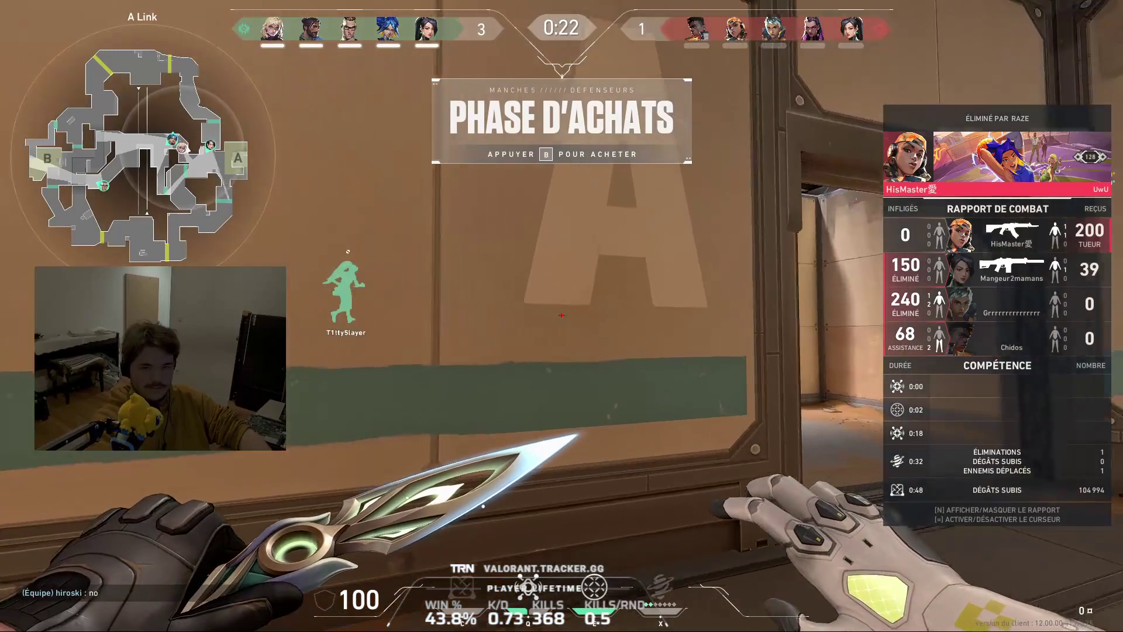
key("c")
key("w")
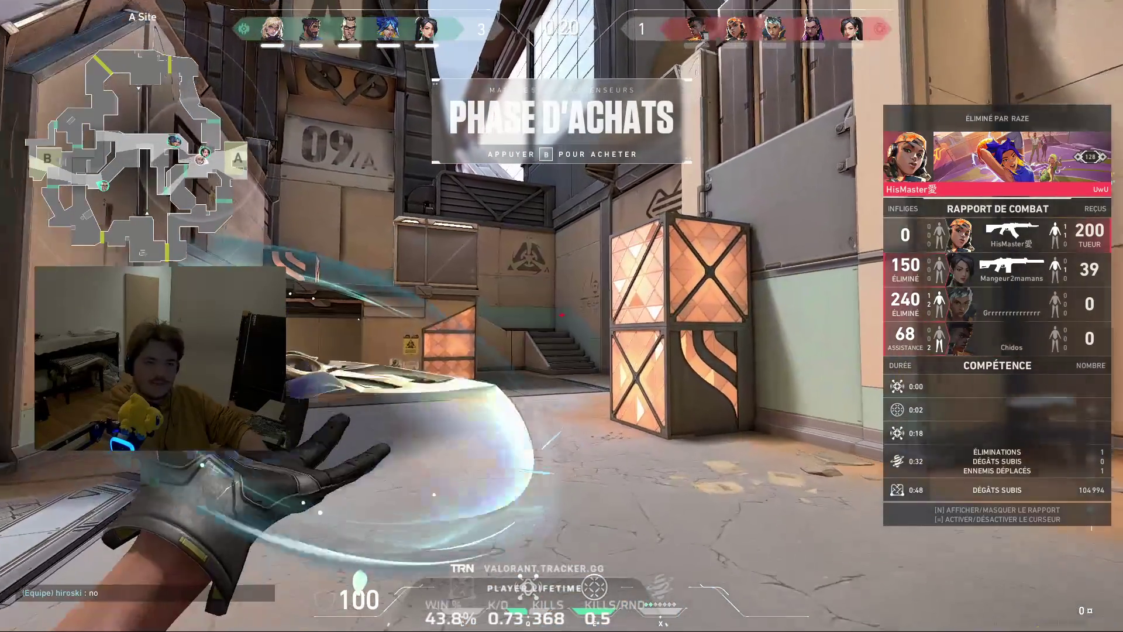
key("w")
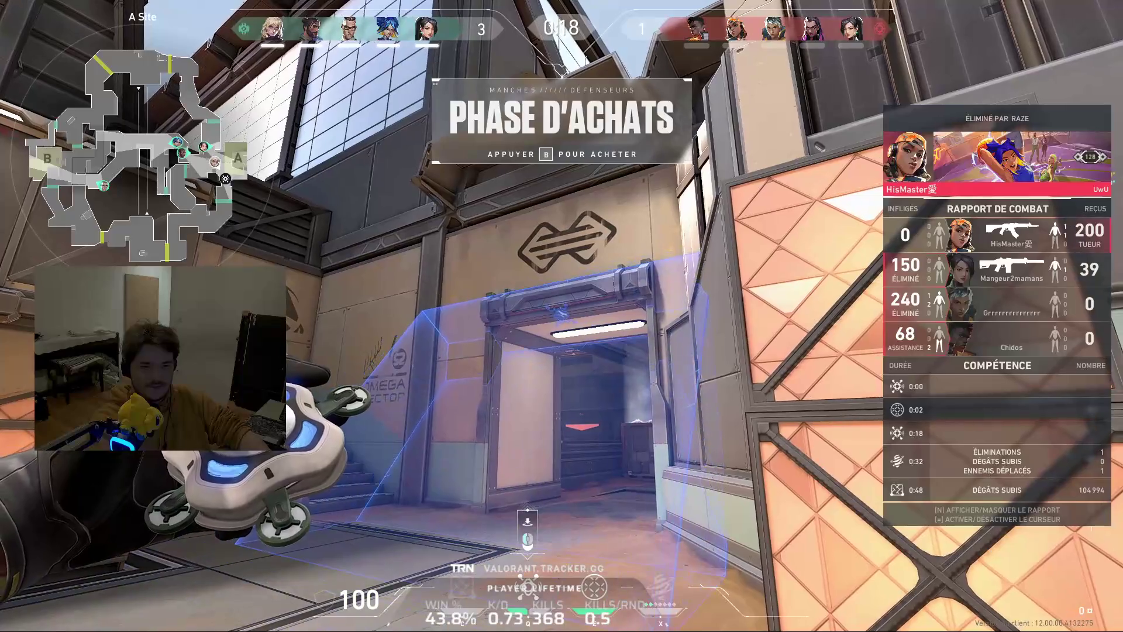
Head back through defender spawn and B Link to the B Generator crates, hiding the combat report
key("2")
key("3")
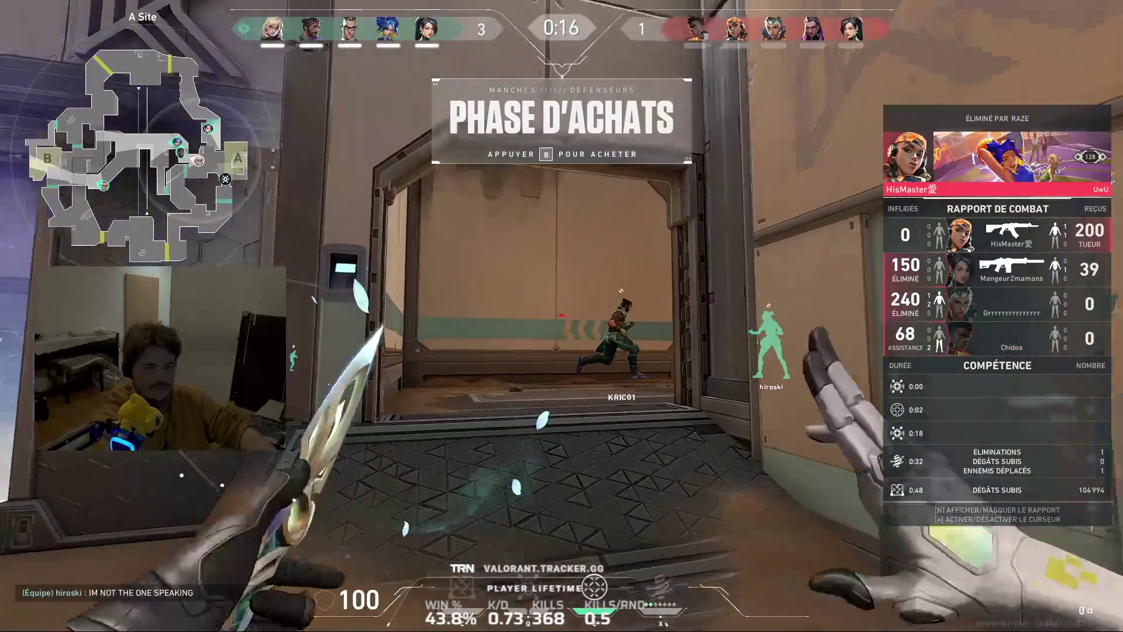
key("w")
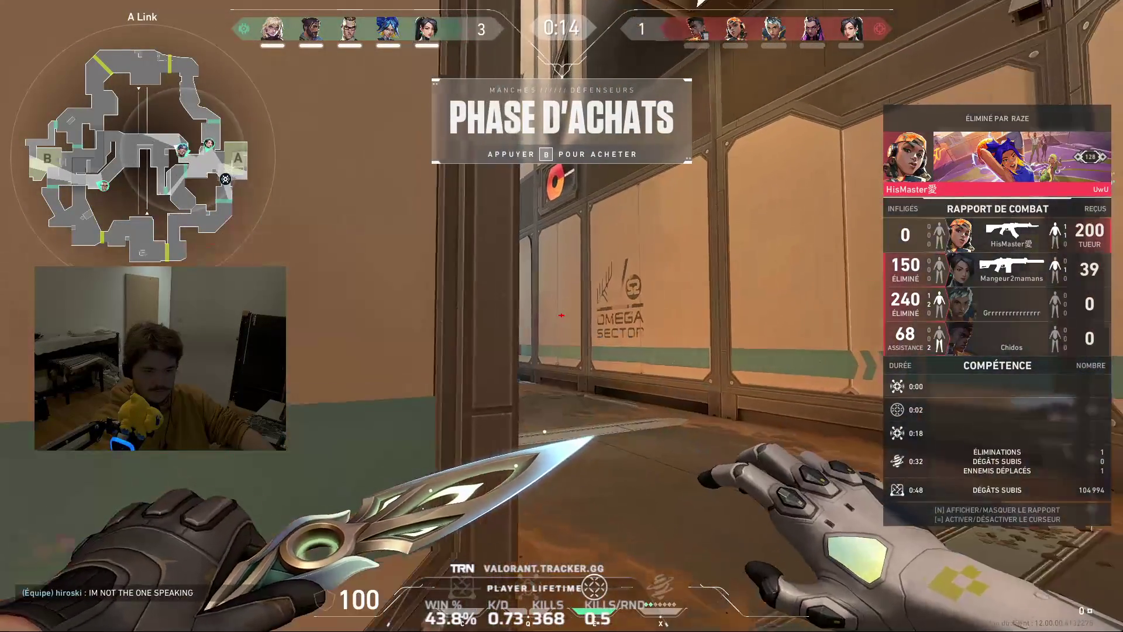
key("w")
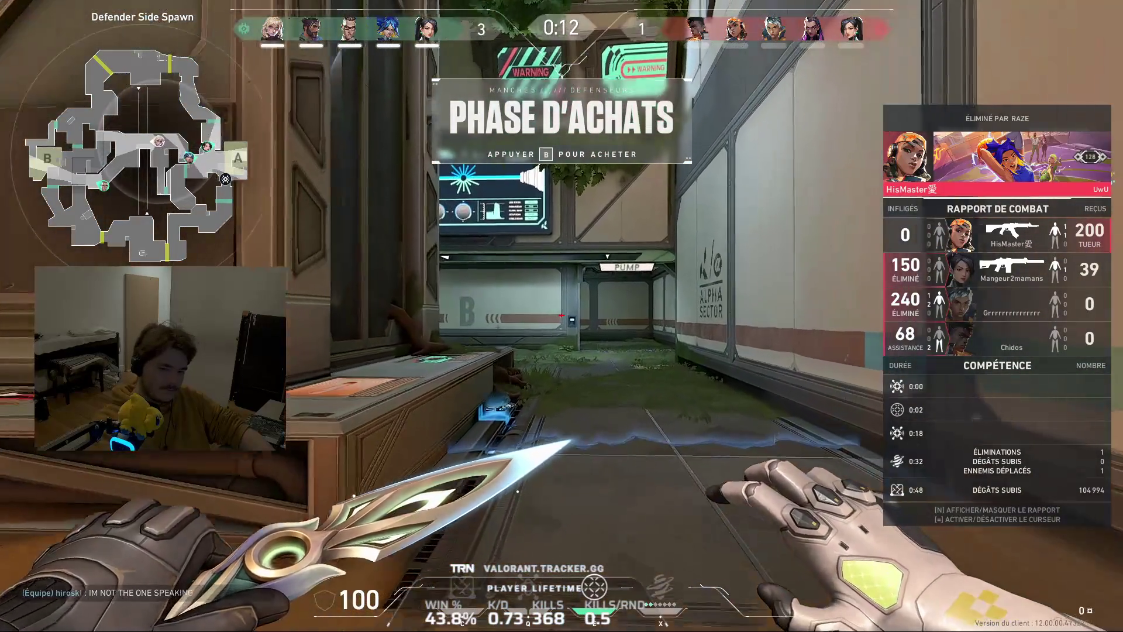
key("w")
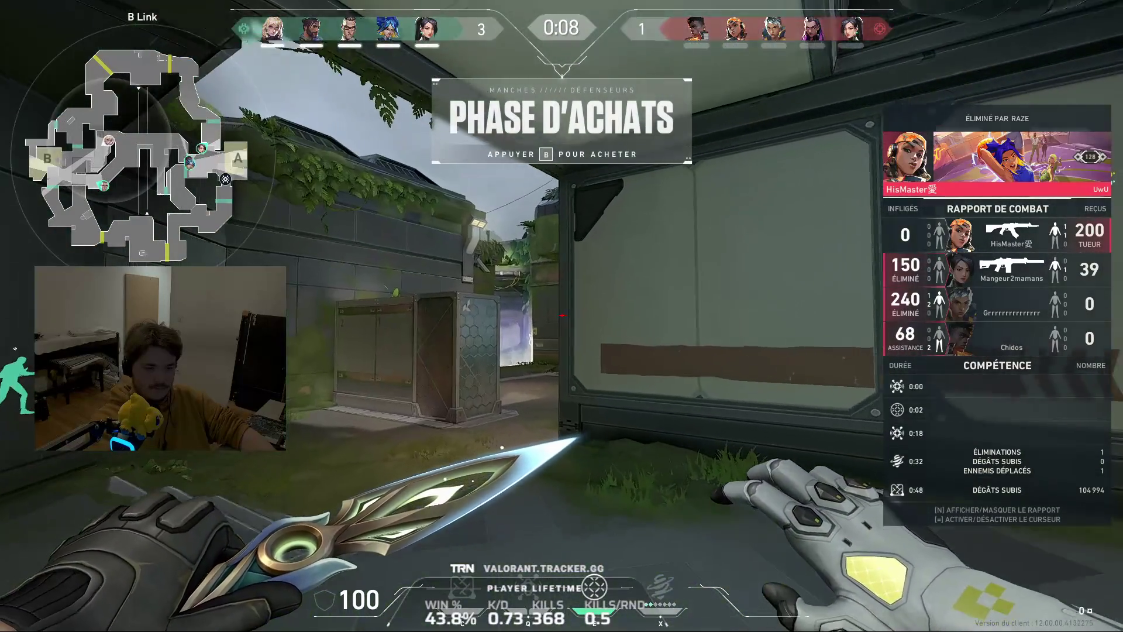
key("w")
key("w")
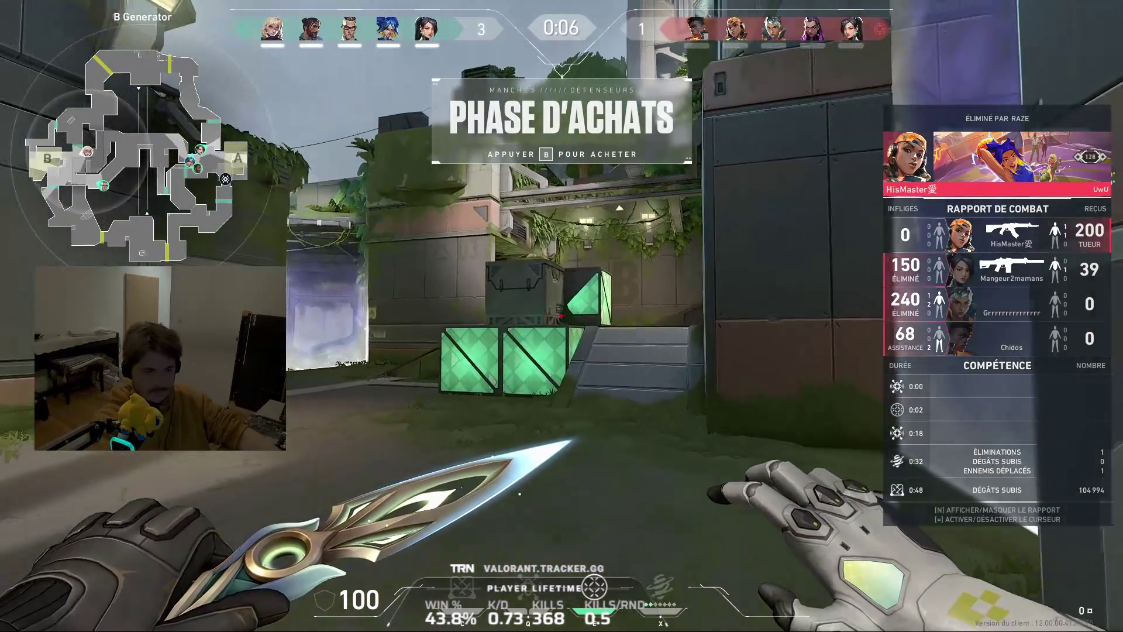
key("w")
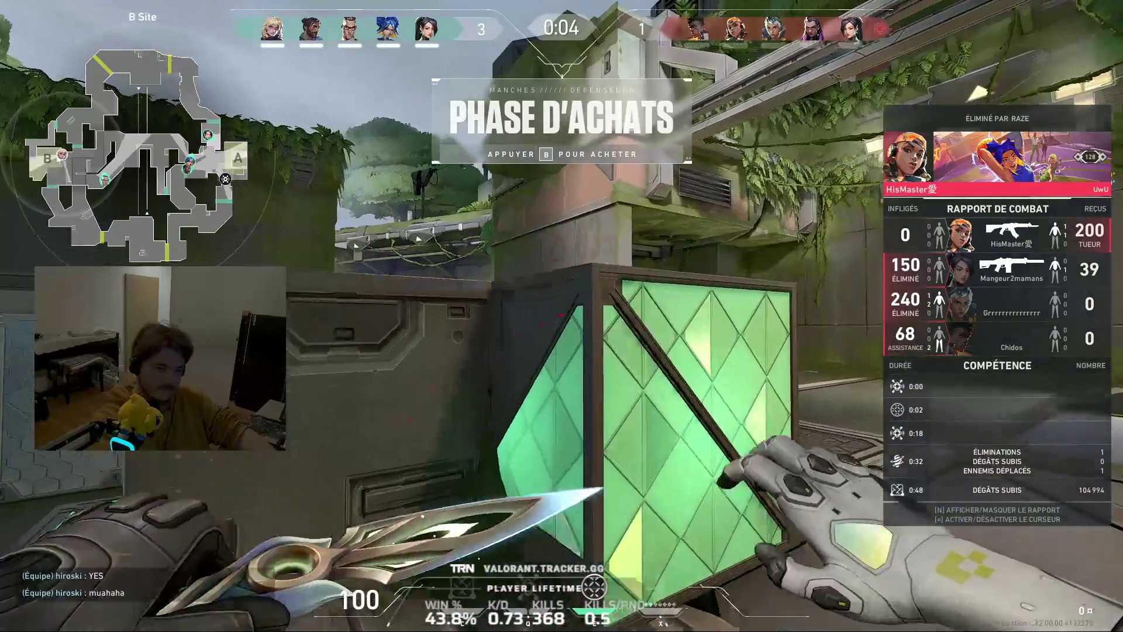
key("n")
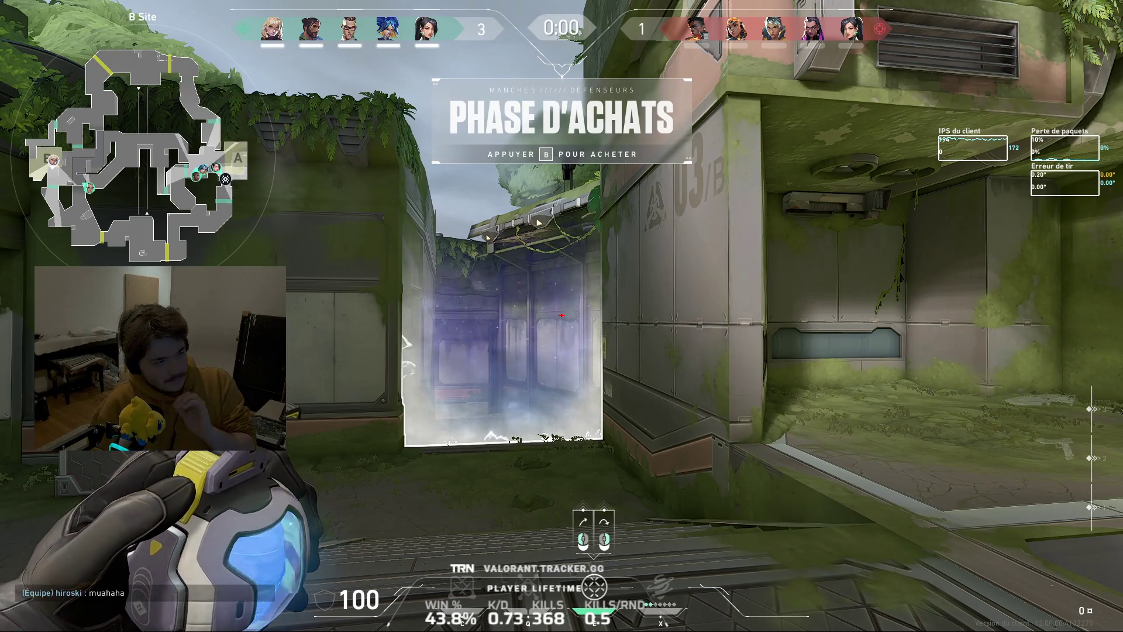
Move from B Site into B Tower and up to its window, swapping between knife and Bandit
key("w")
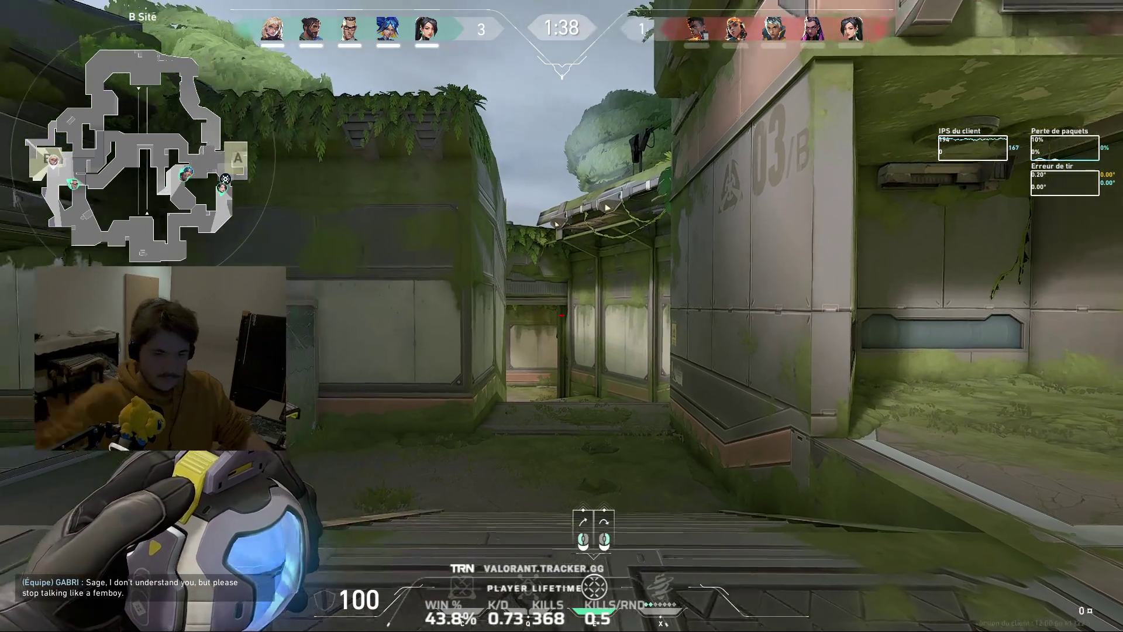
key("w")
key("2")
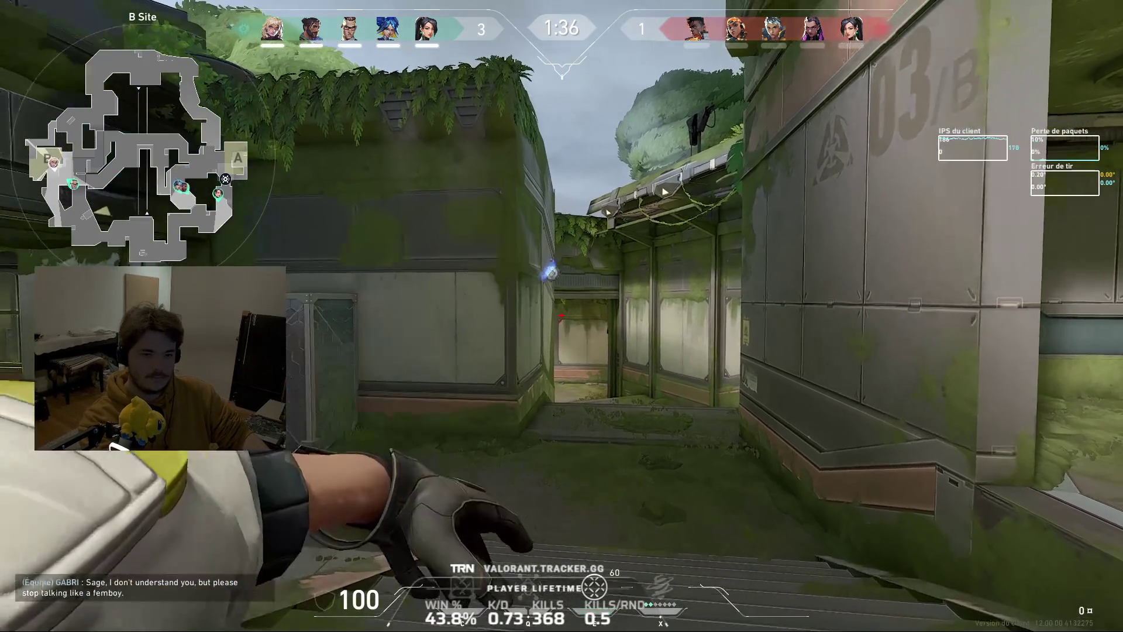
key("3")
key("w")
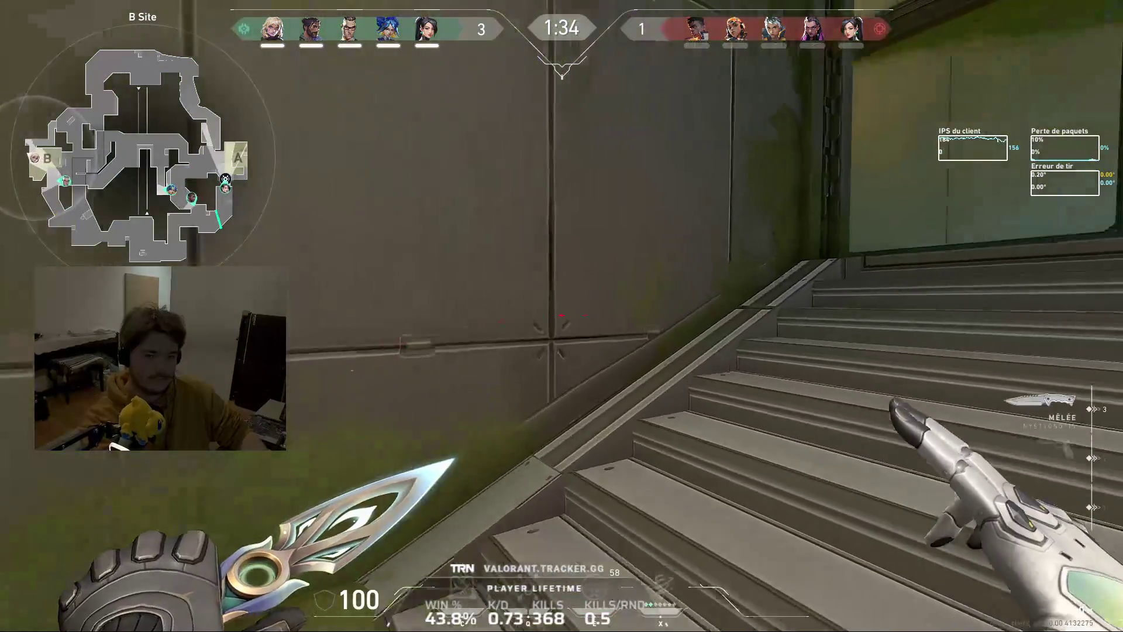
key("2")
key("w")
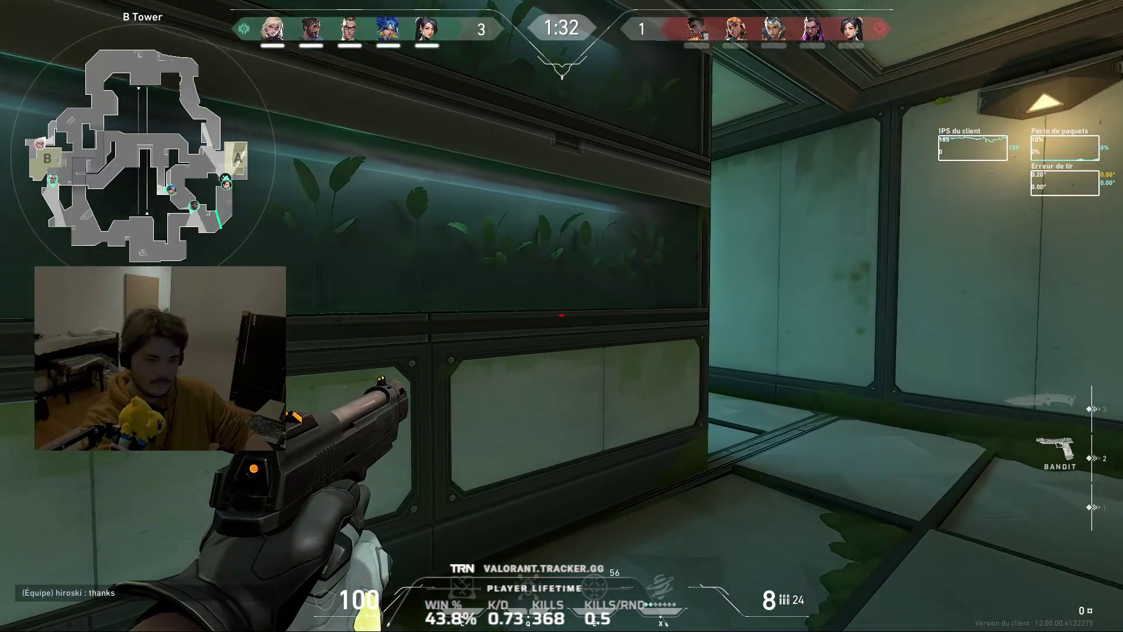
key("w")
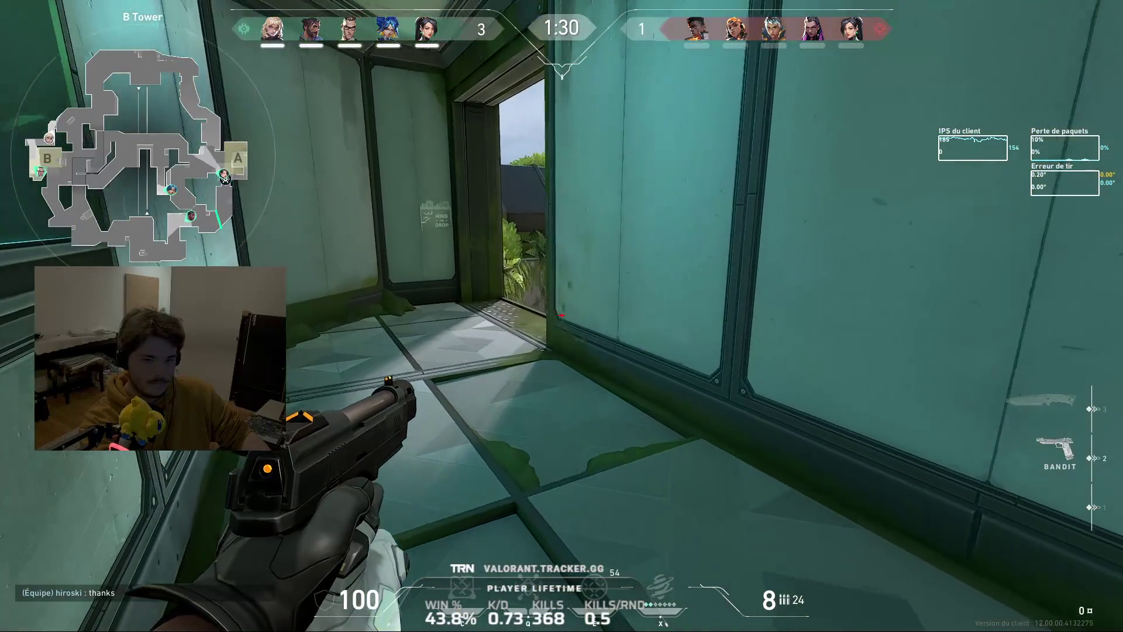
key("w")
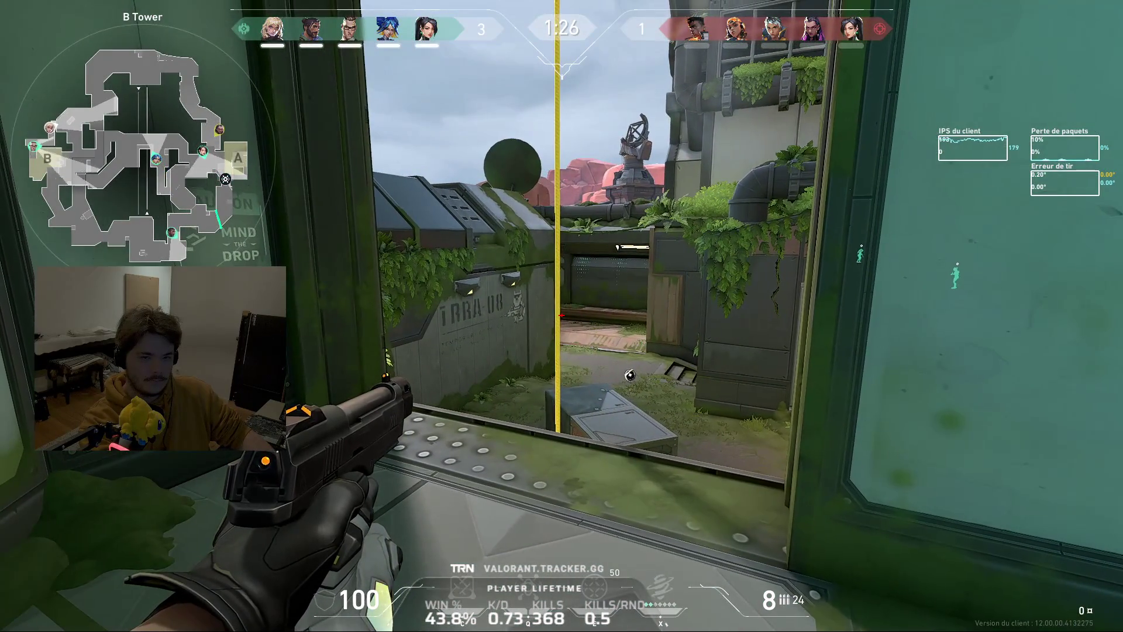
Leave B Tower and run through B Arcade past B Bench
key("3")
key("w")
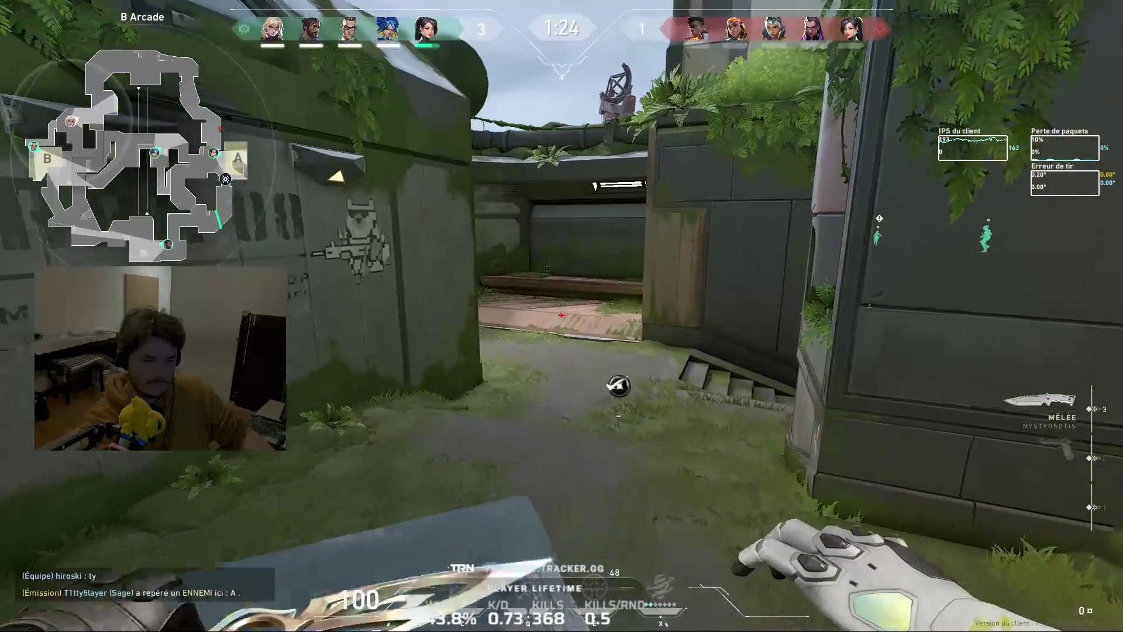
key("2")
key("w")
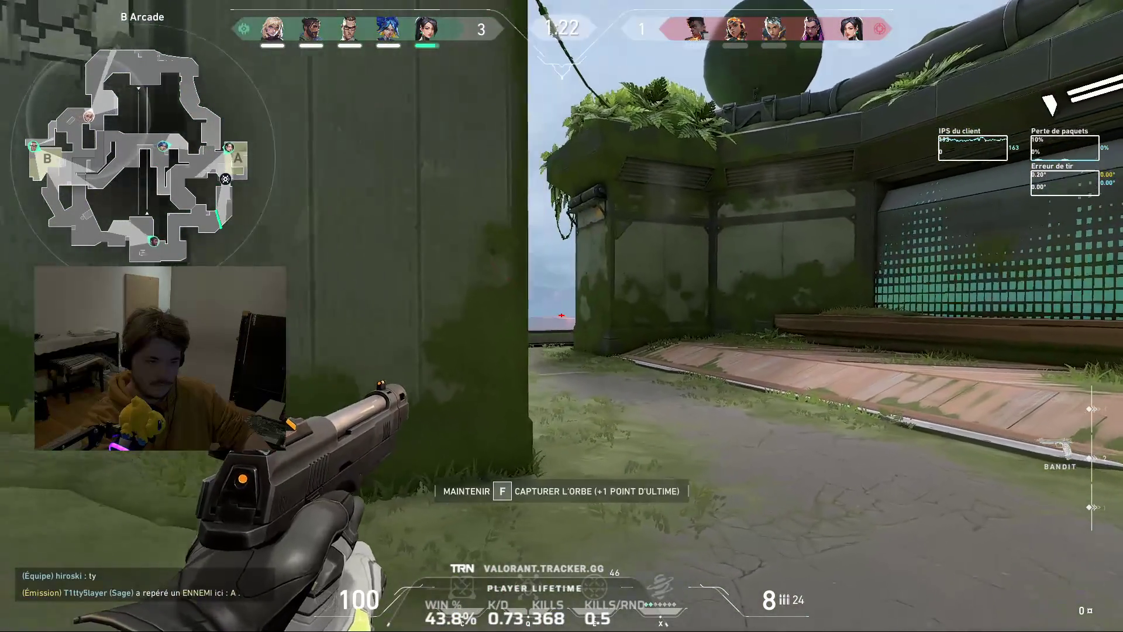
key("w")
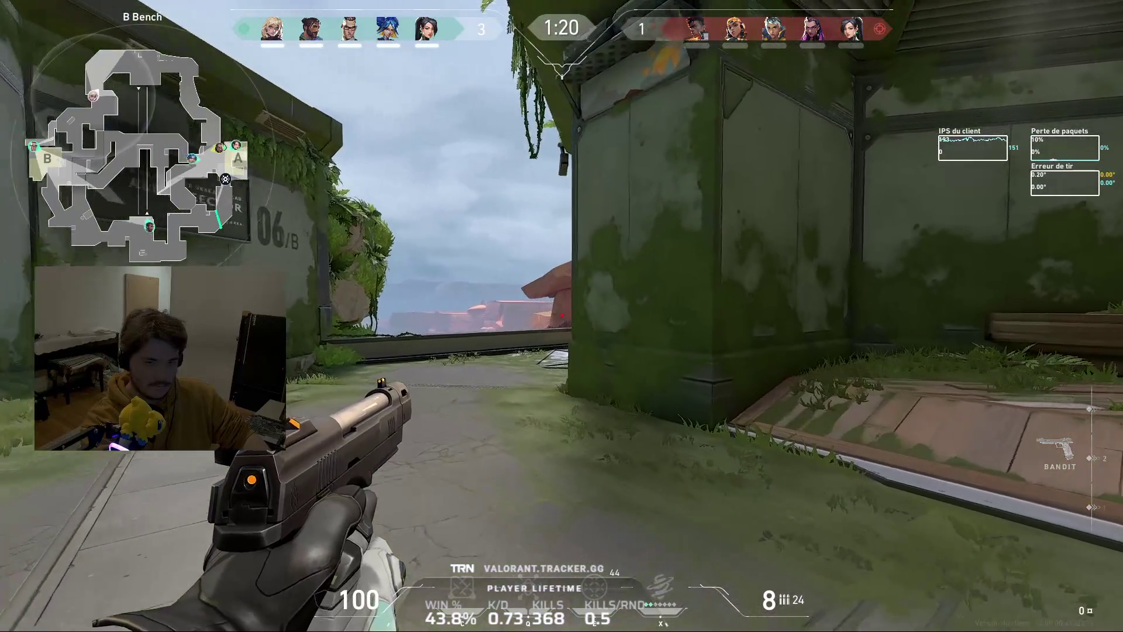
key("w")
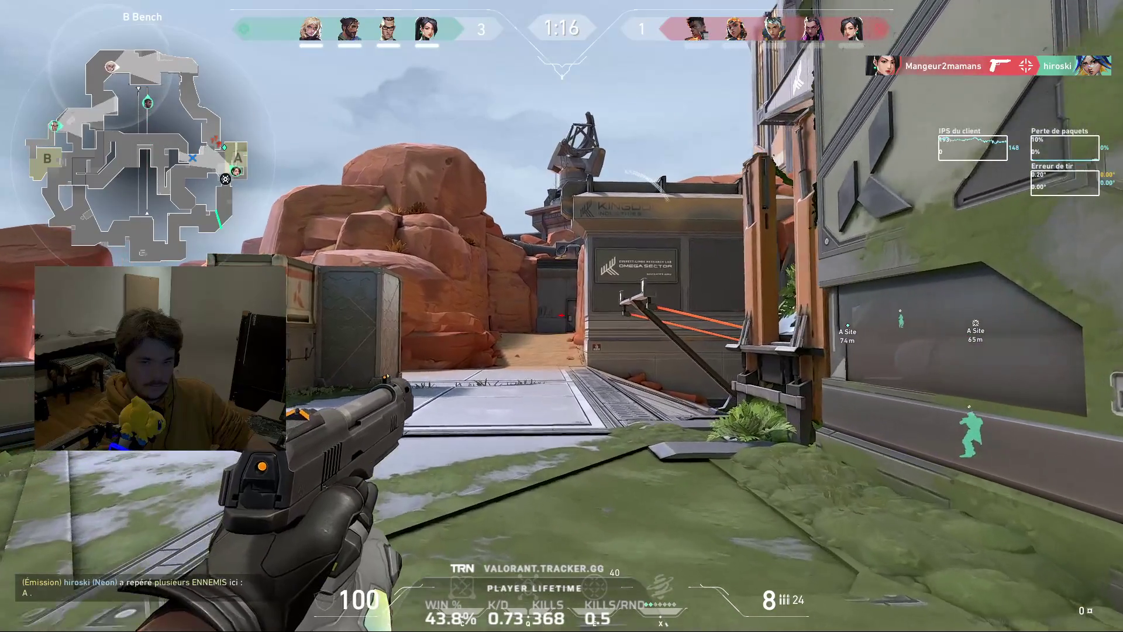
Run across Attacker Side Bridge to A Gate and step onto A site with the Bandit drawn
key("w")
key("3")
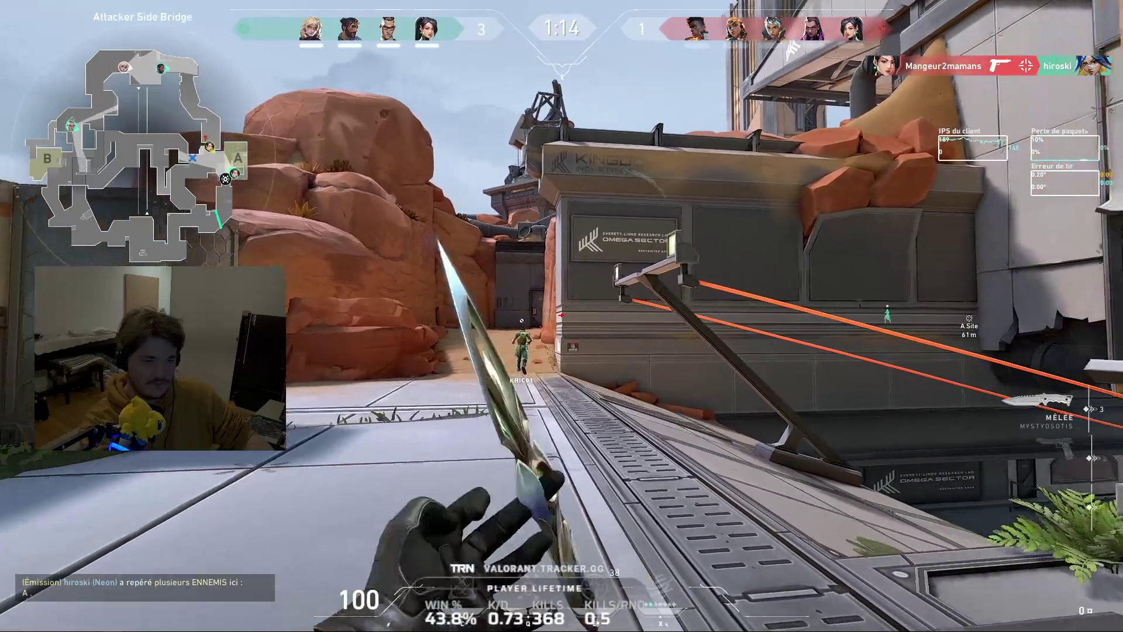
key("w")
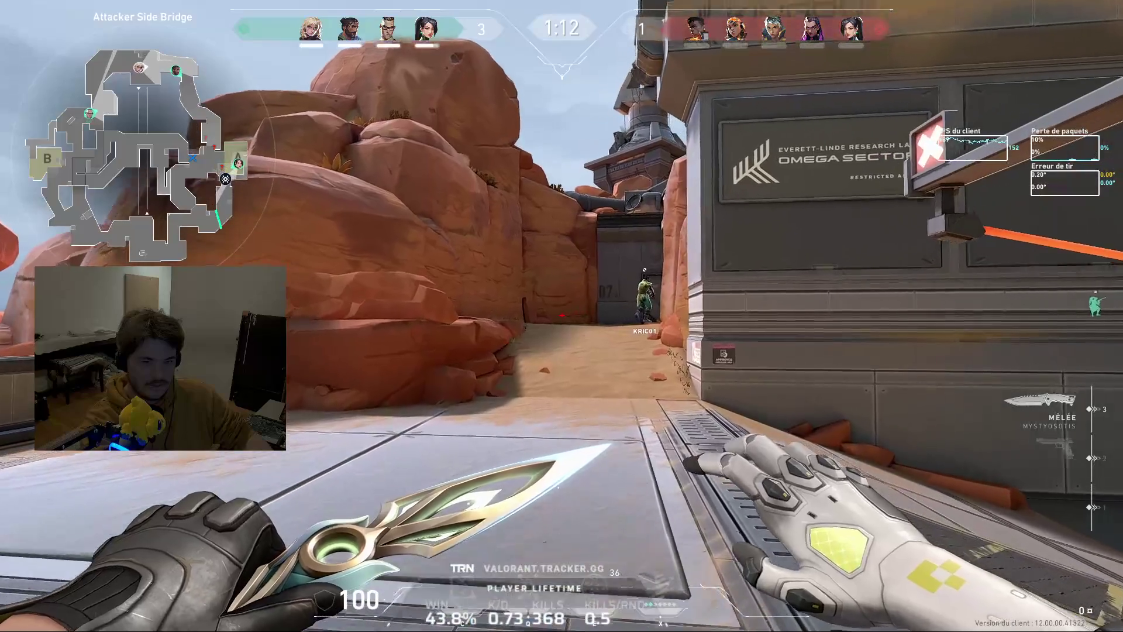
key("w")
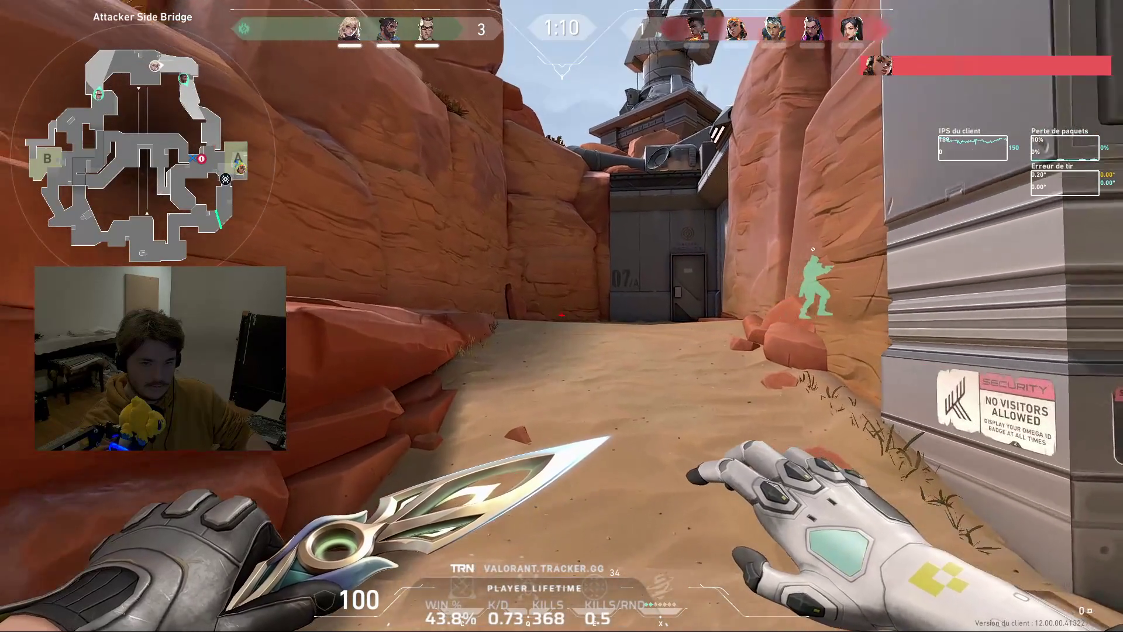
key("w")
key("2")
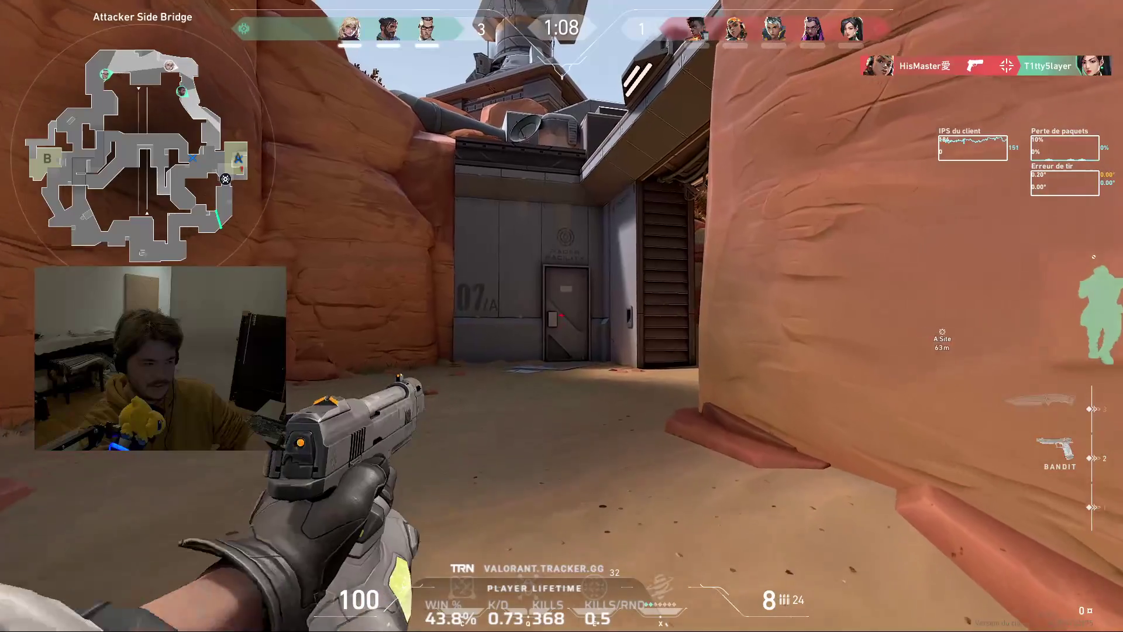
key("w")
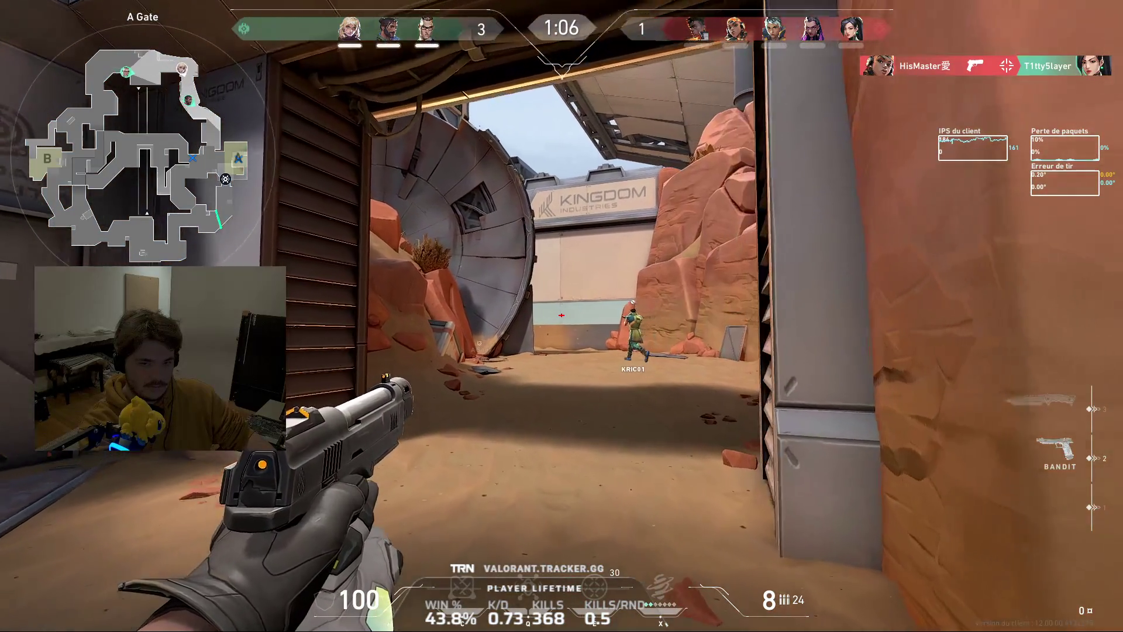
key("w")
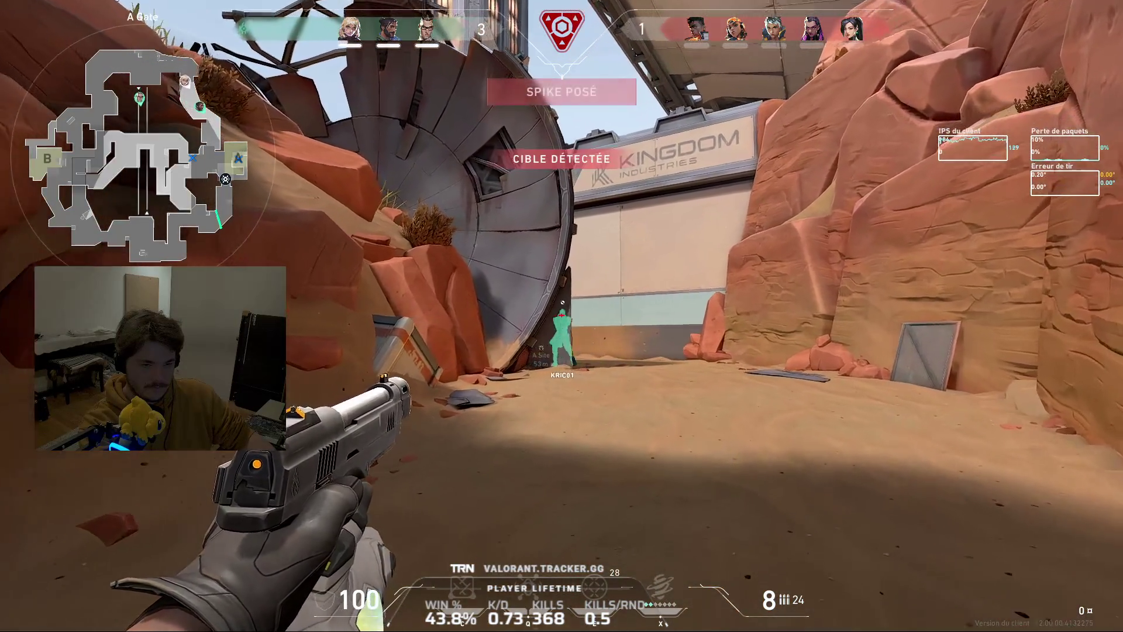
Advance along the walkway past A Dish to A Drop and drop down to ground level
key("w")
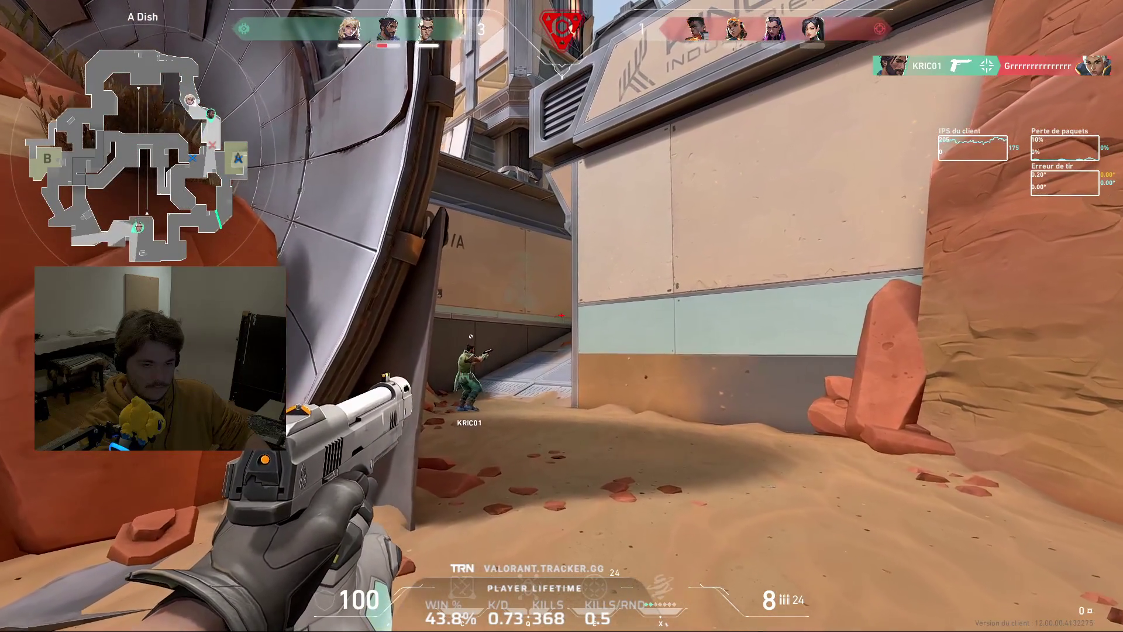
key("w")
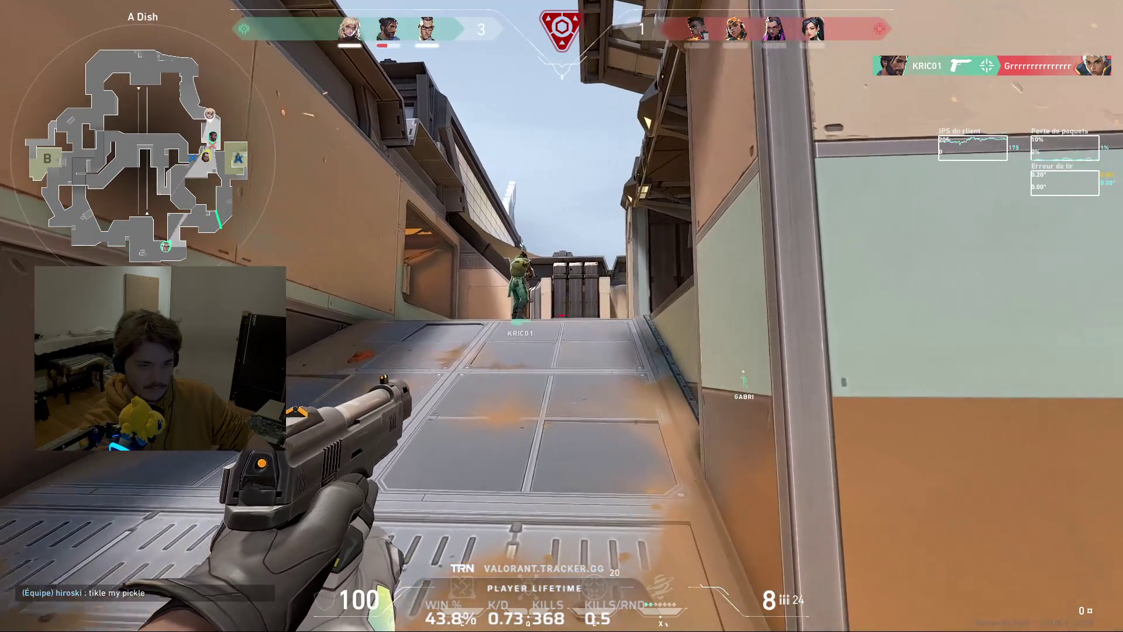
key("w")
key("w")
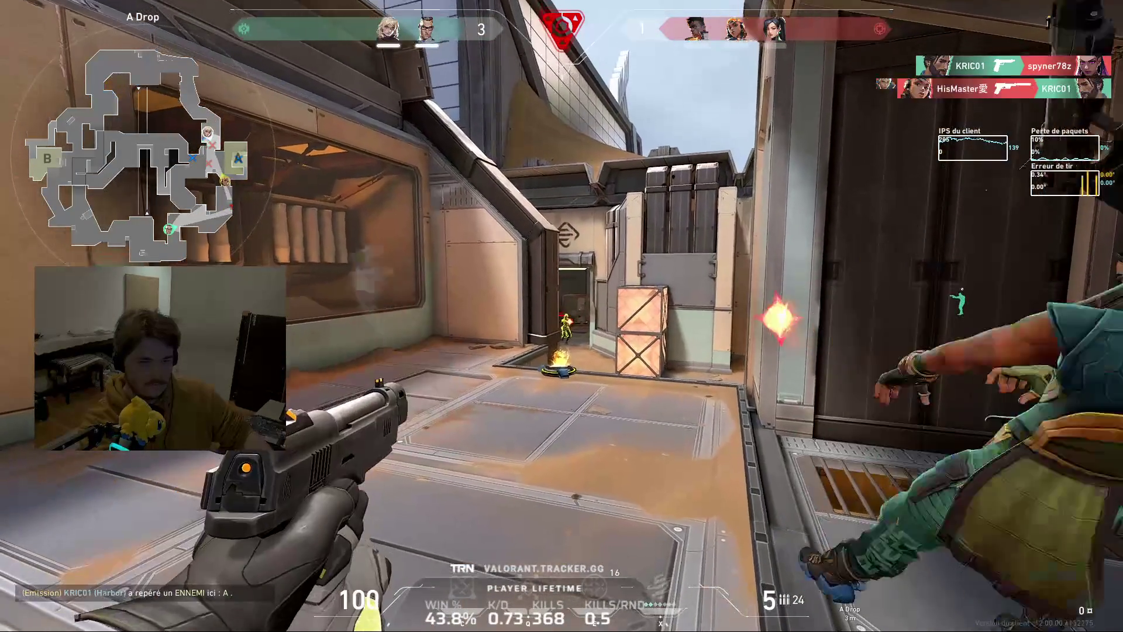
key("y")
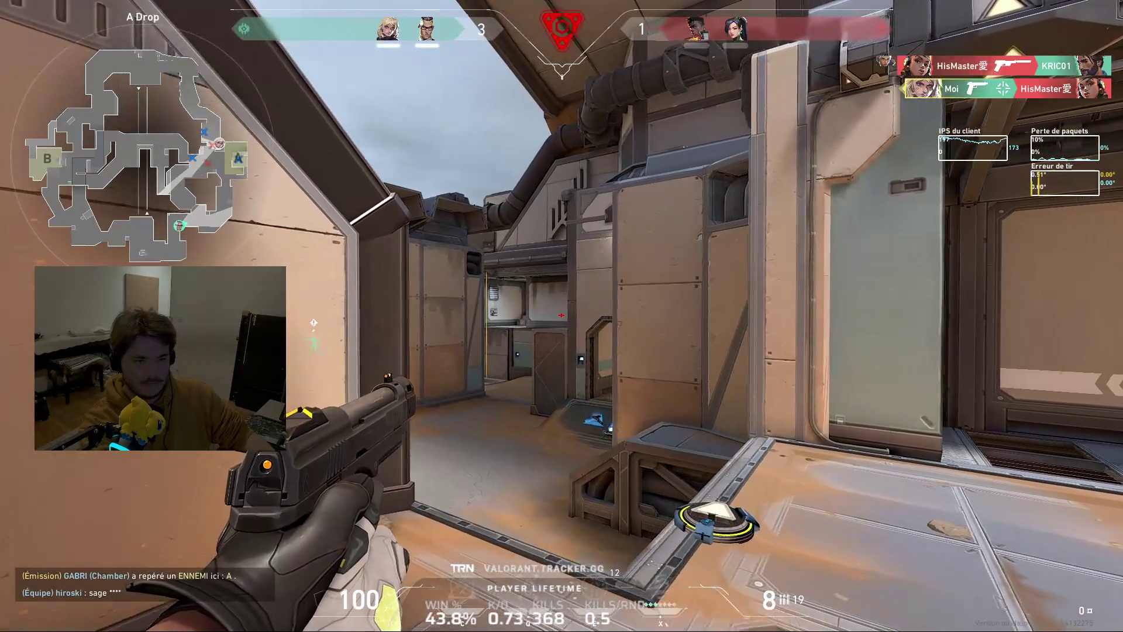
key("w")
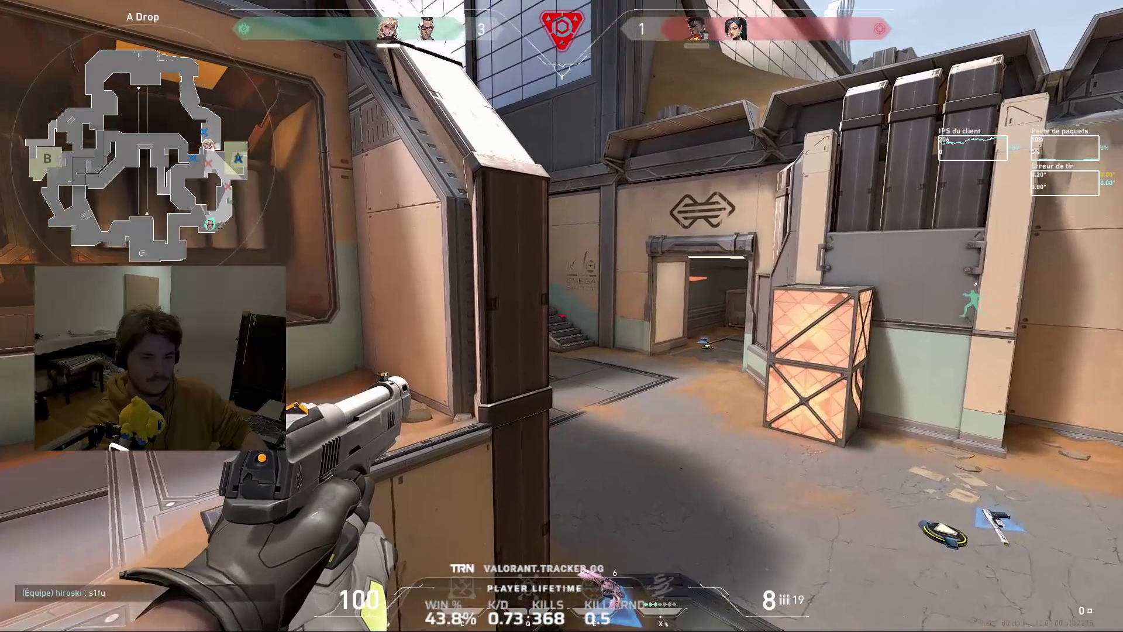
Move through the indoor room with the knife out to the stairs where the spike is being defused
key("d")
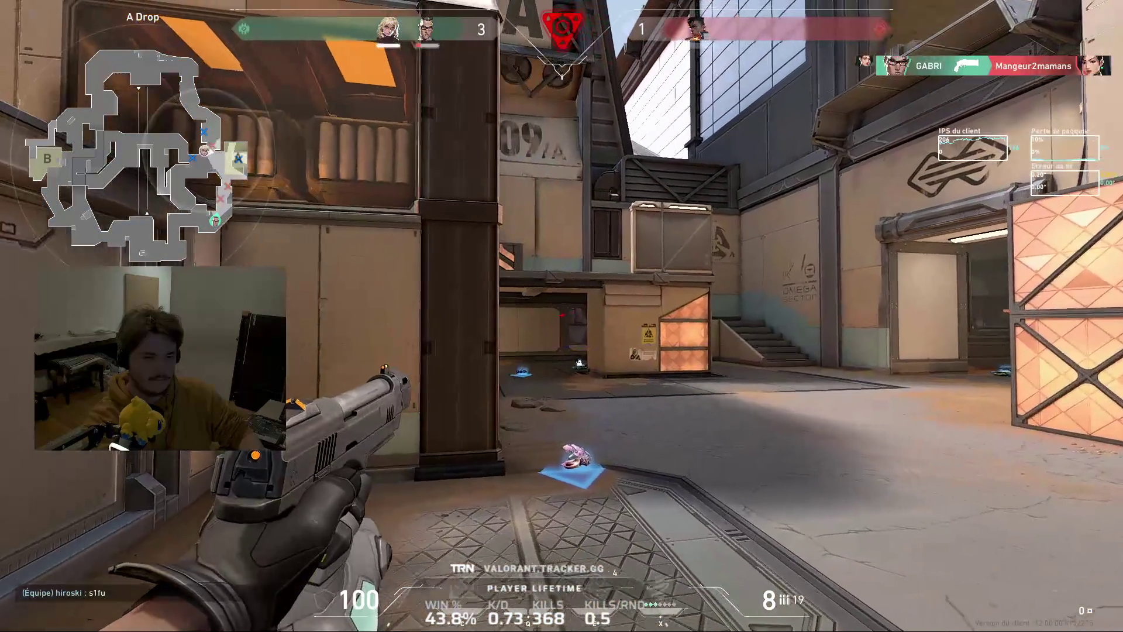
key("w")
key("2")
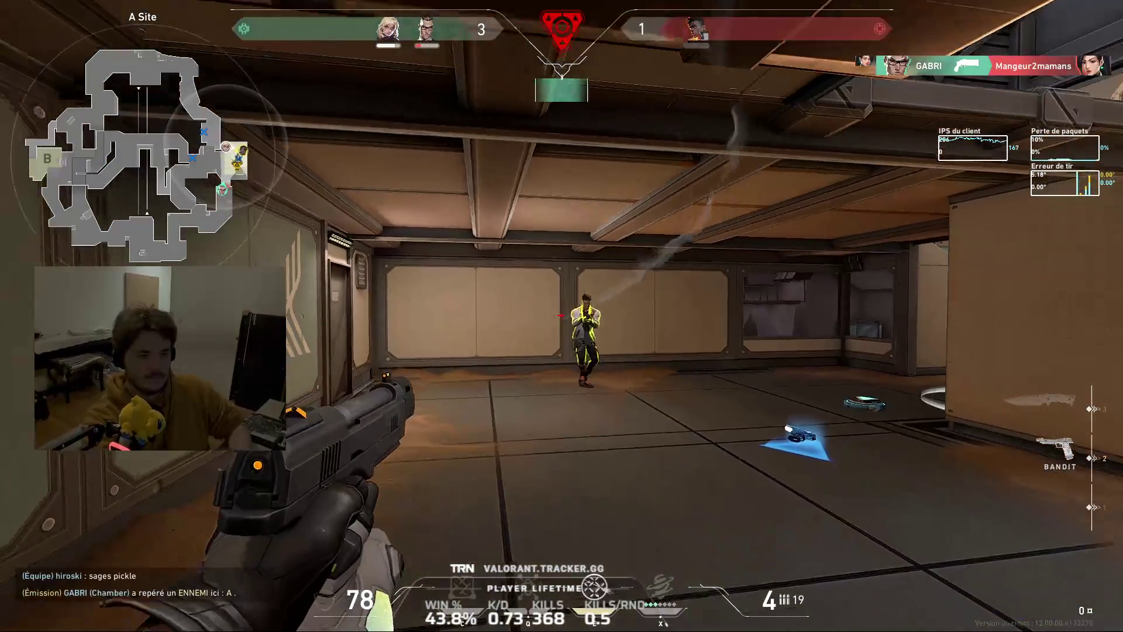
key("3")
key("w")
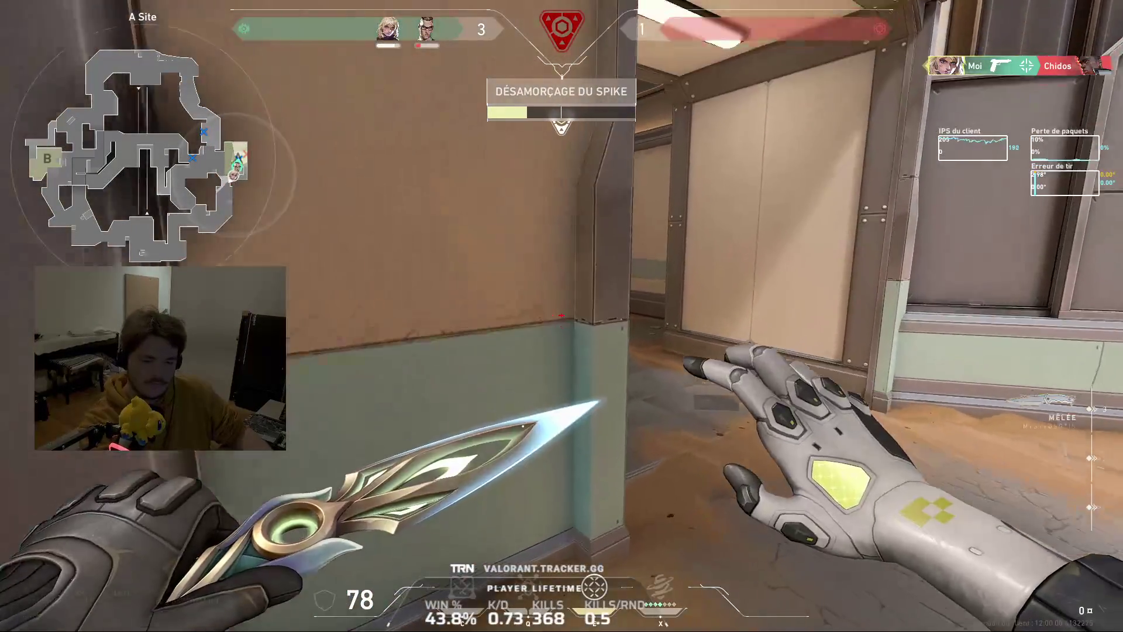
Swap the Ghost for the dropped Bandit, throw GravNet on the floor and move through defender spawn
key("2")
key("w")
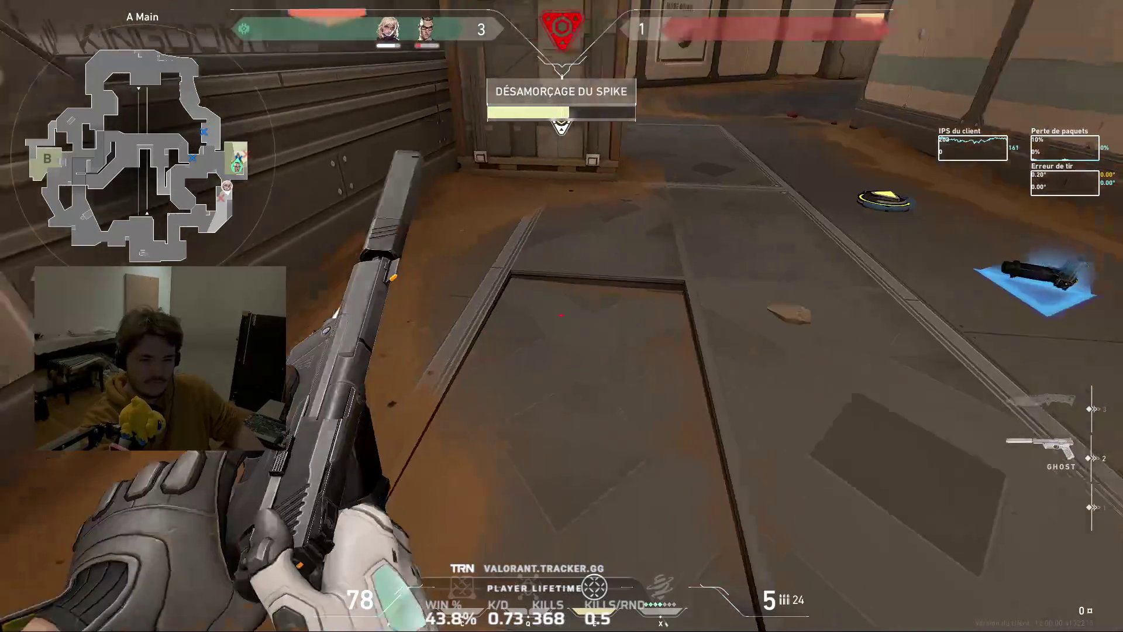
key("f")
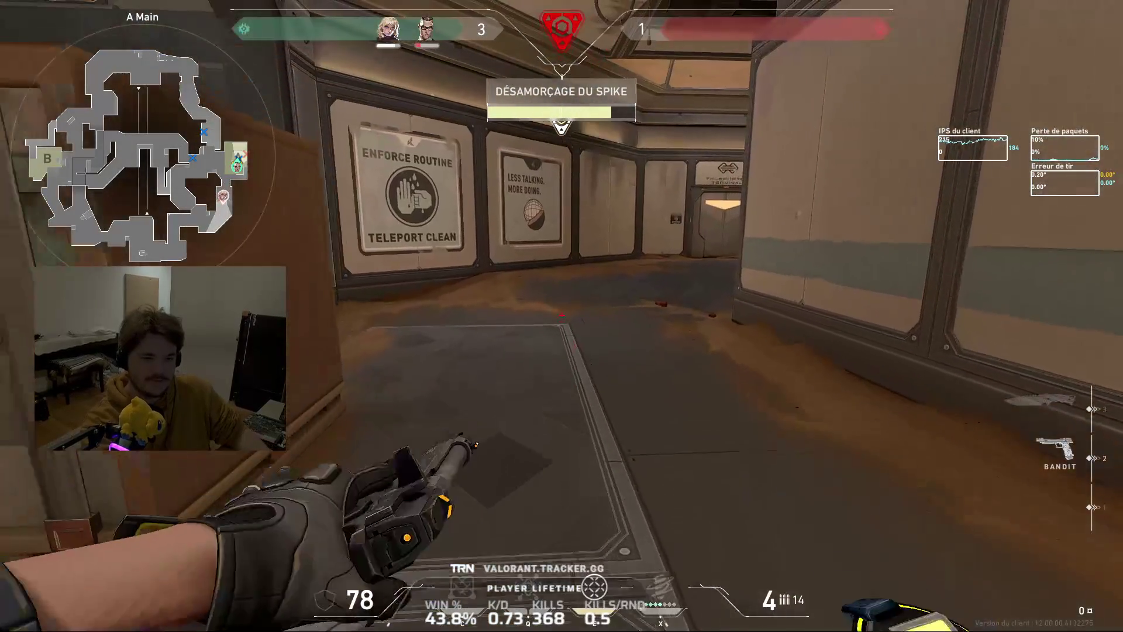
key("c")
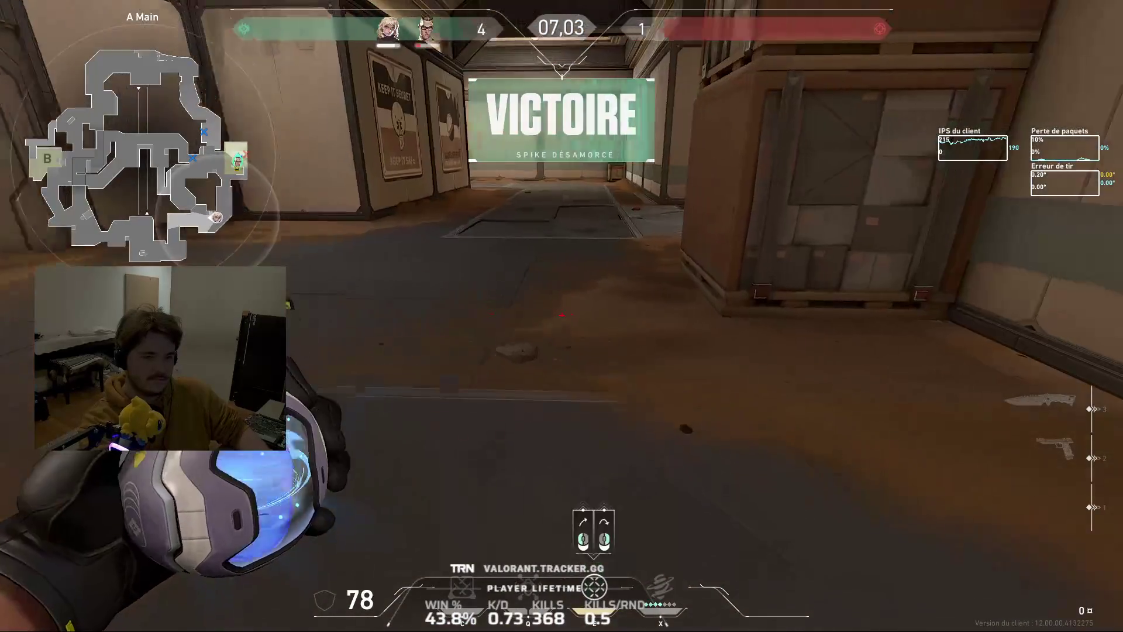
left_click(561, 316)
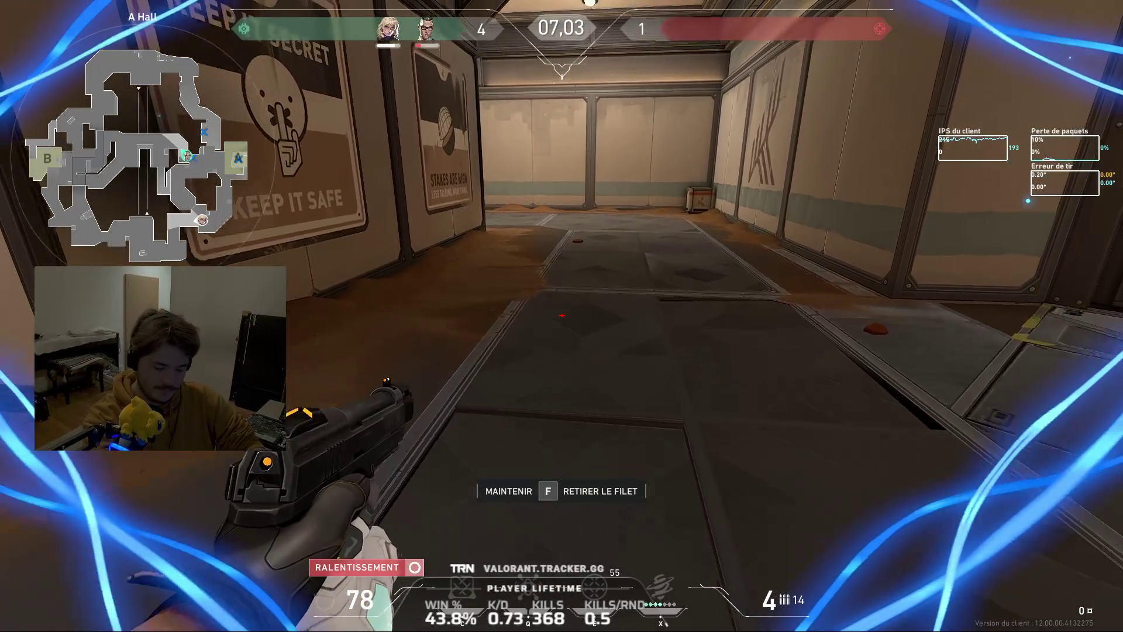
key("w")
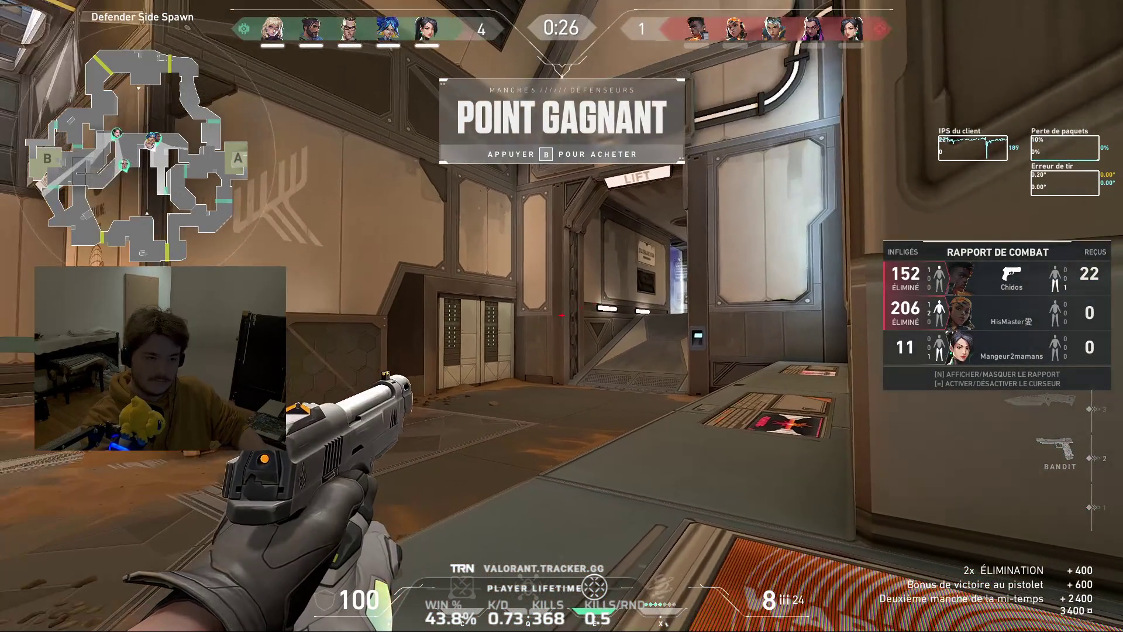
Buy both ultrasonic radar charges, heavy armour and the Marshal, then equip the Marshal
key("b")
double_click(479, 526)
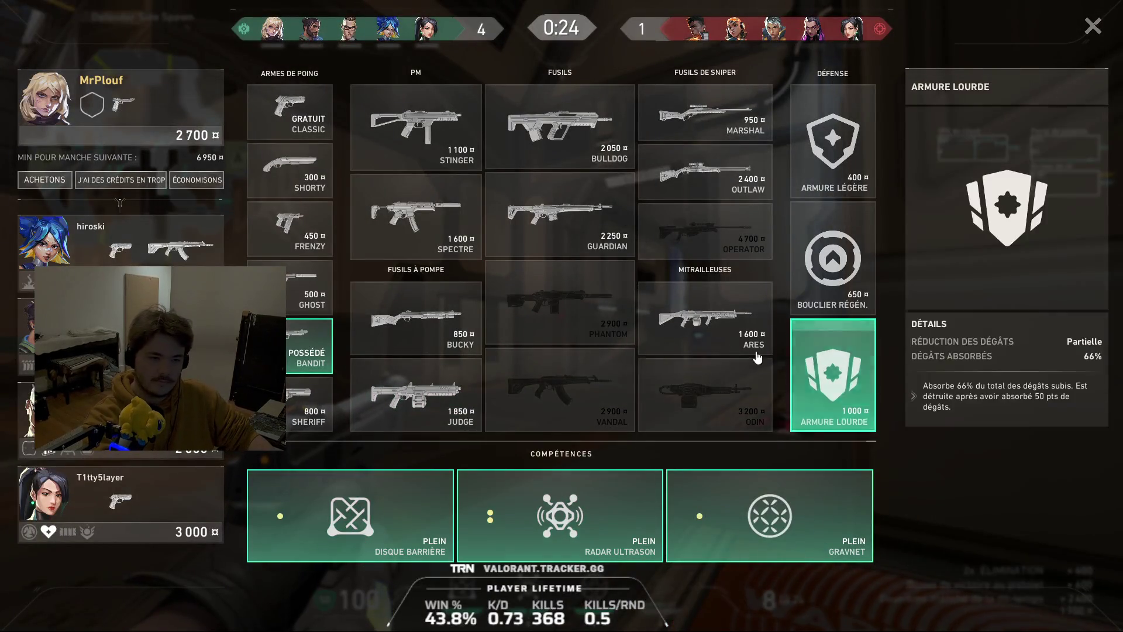
left_click(835, 378)
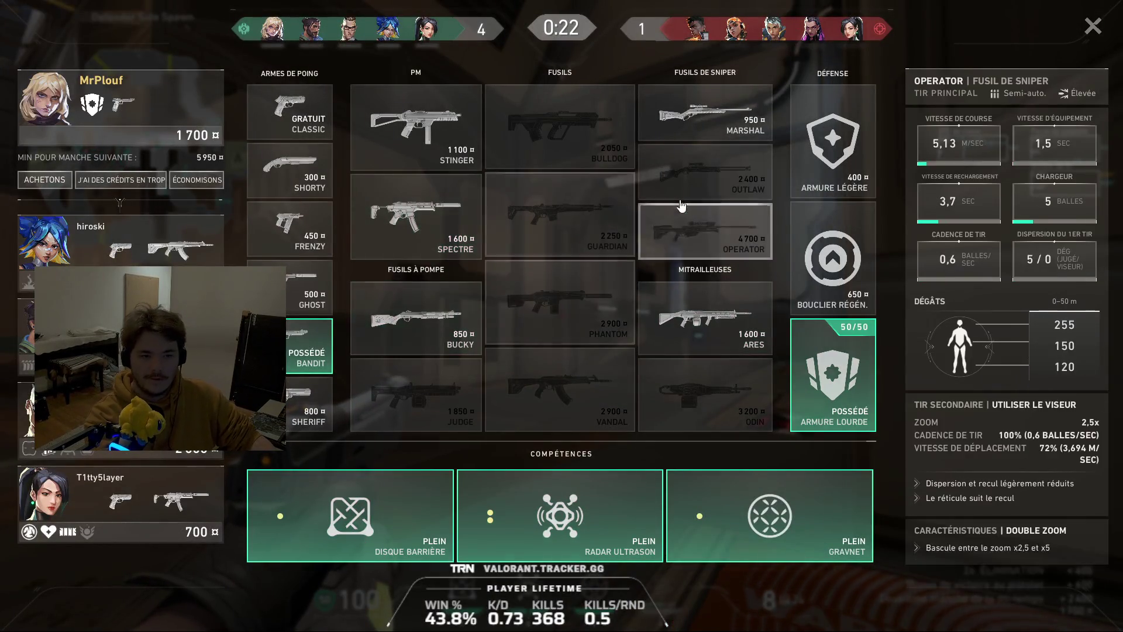
left_click(699, 134)
key("b")
key("3")
key("1")
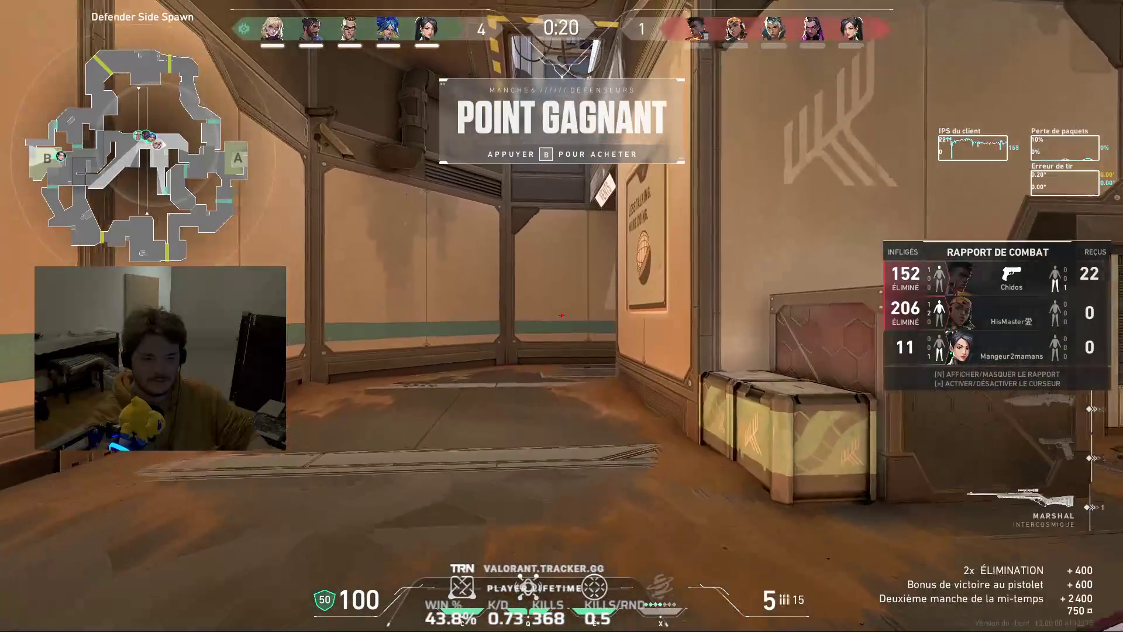
Move through A Link into A Site with the Bandit and a readied placeable ability, stopping by the large box
key("y")
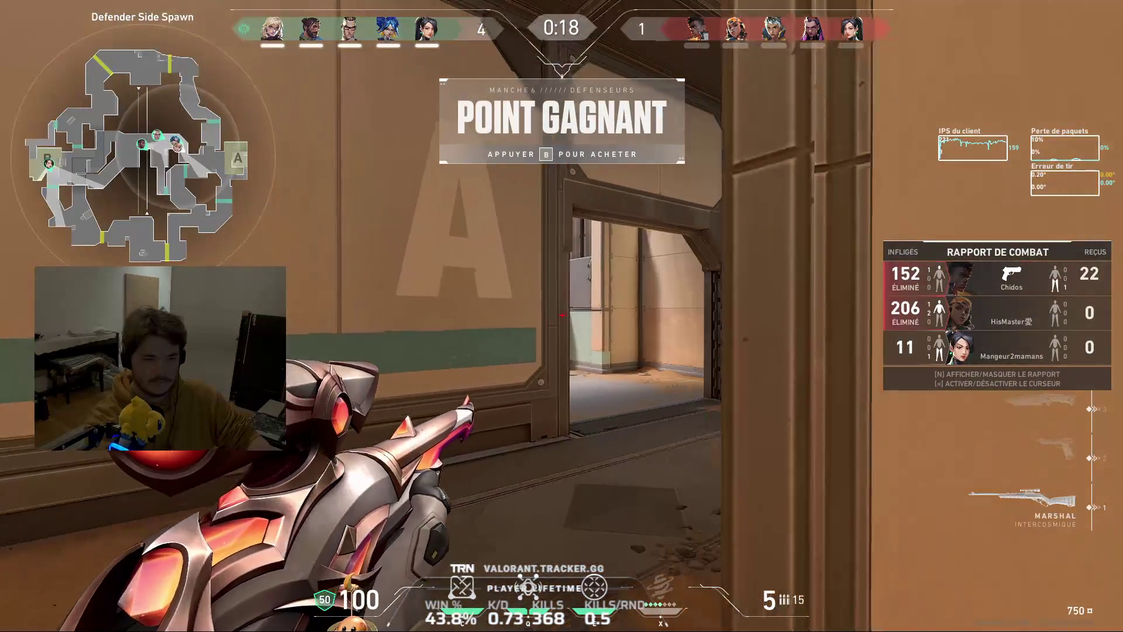
key("2")
key("3")
key("2")
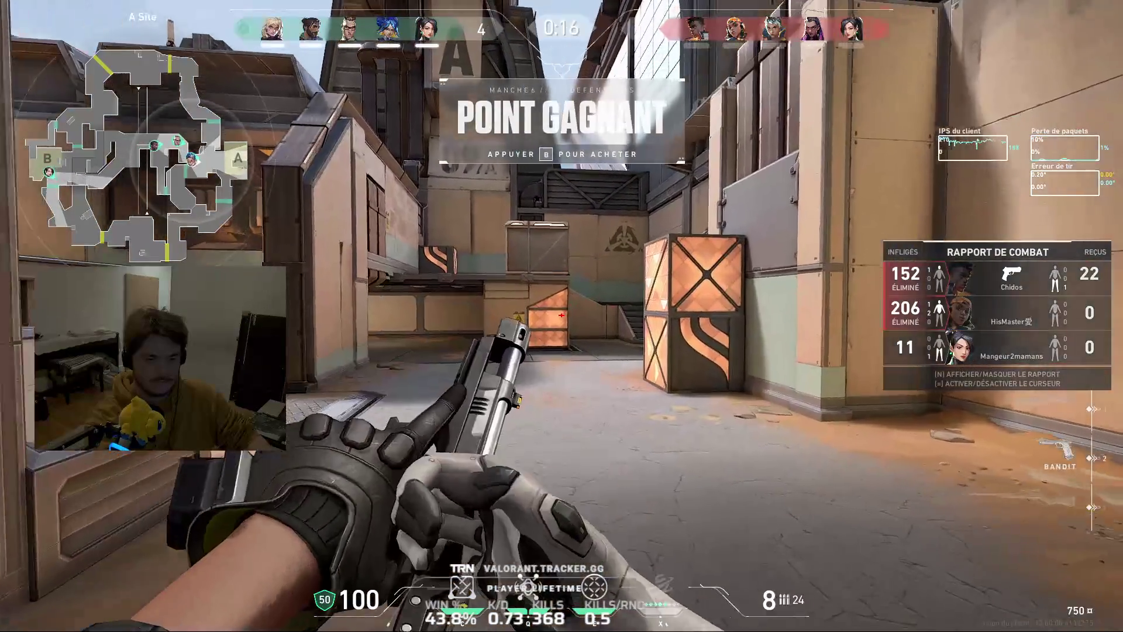
key("q")
key("w")
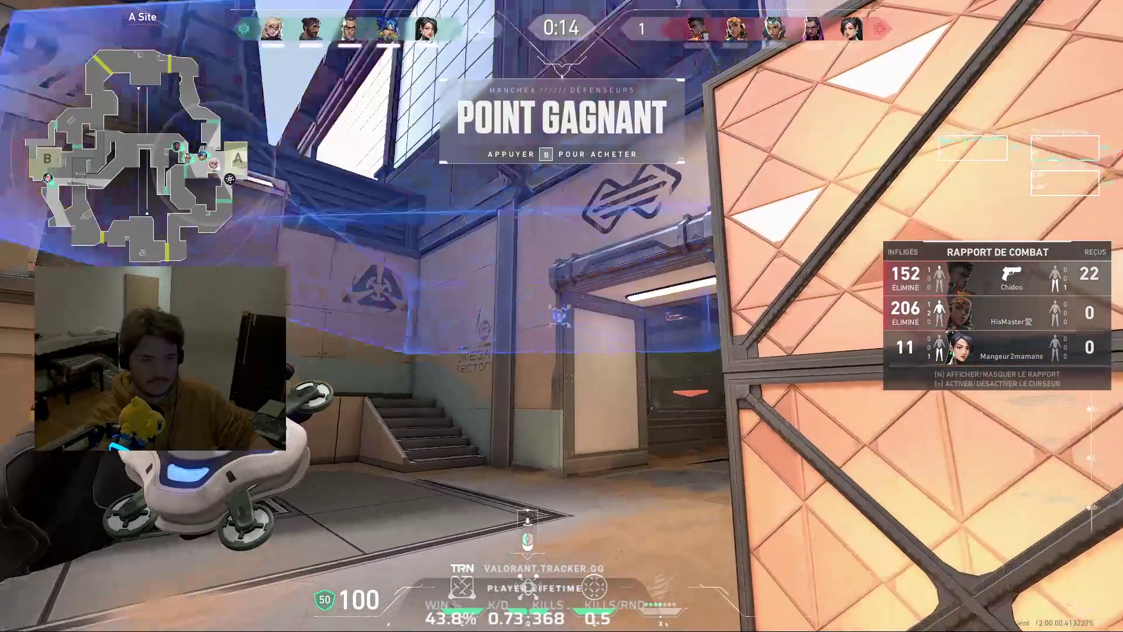
key("w")
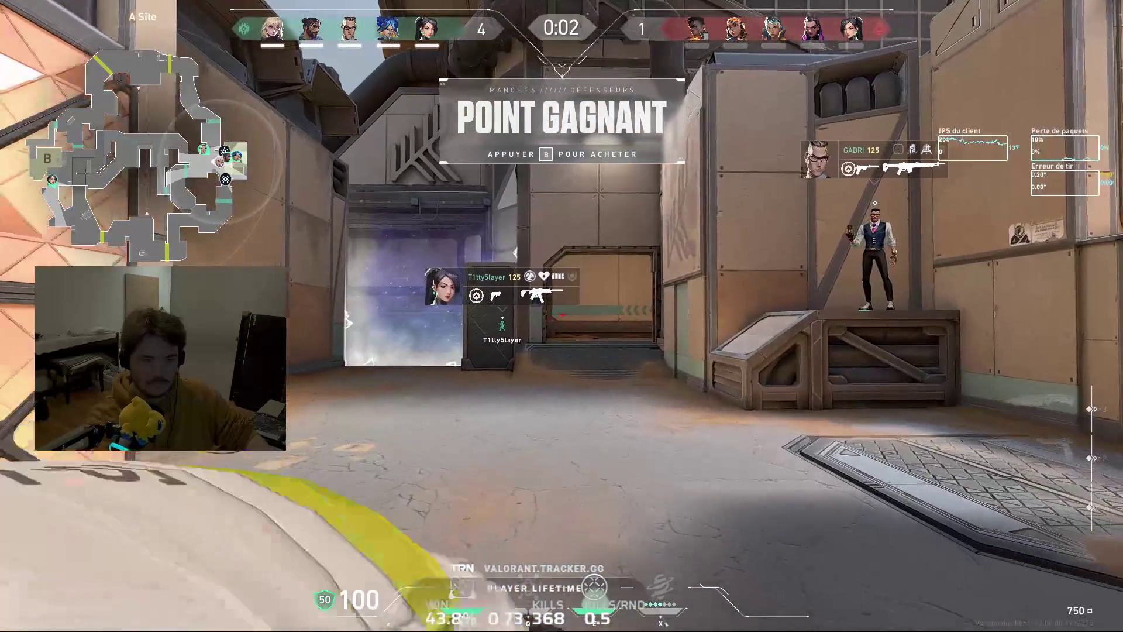
Run with the knife back through the doorway into A Link toward spawn
key("3")
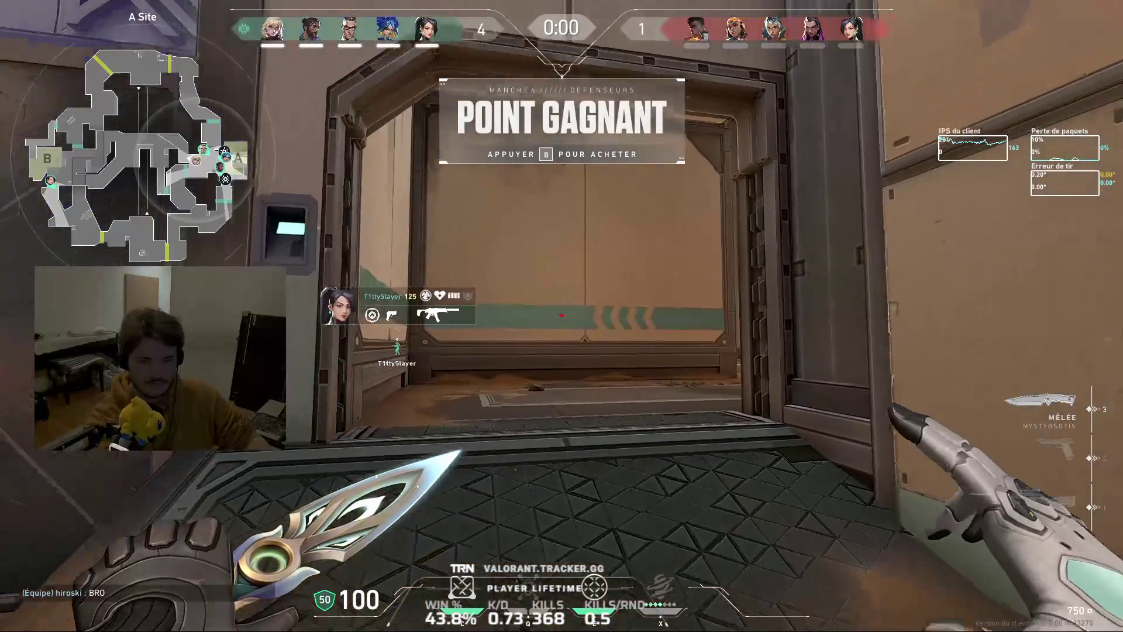
key("w")
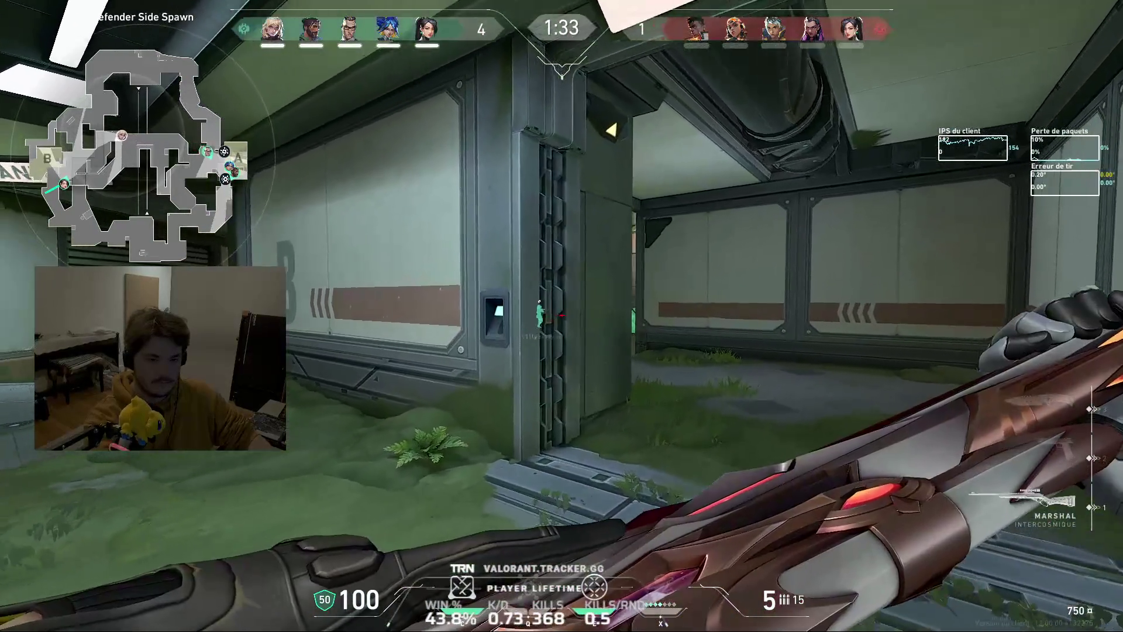
Scope the doorway with the Marshal, place the sensor disc on the wall, then shoot the attacker at B Generator
right_click(562, 316)
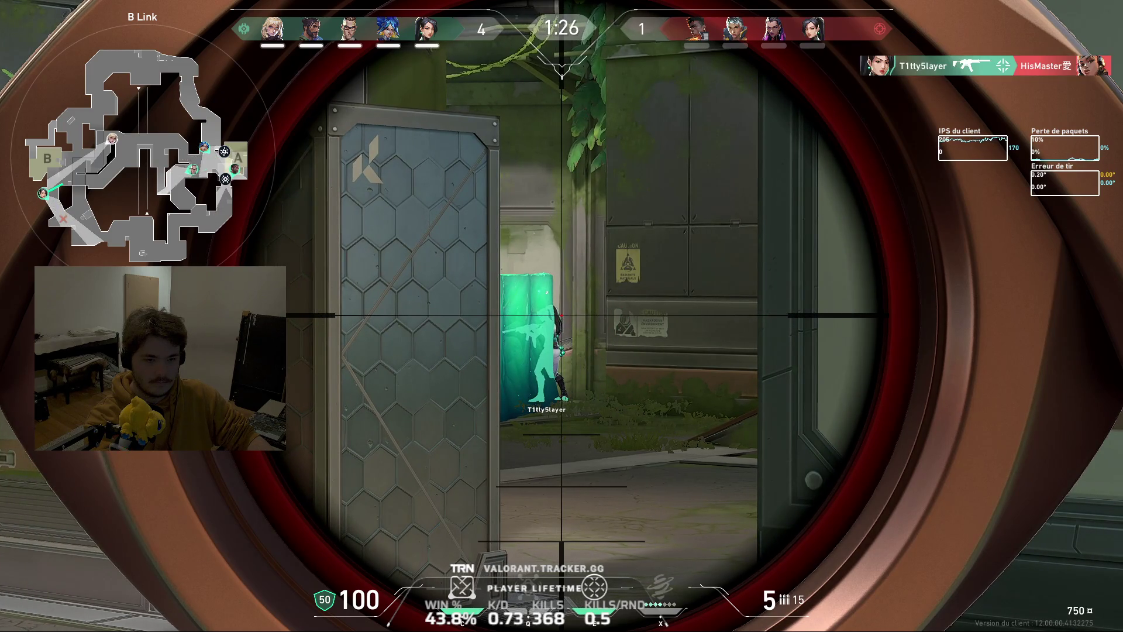
right_click(562, 316)
key("e")
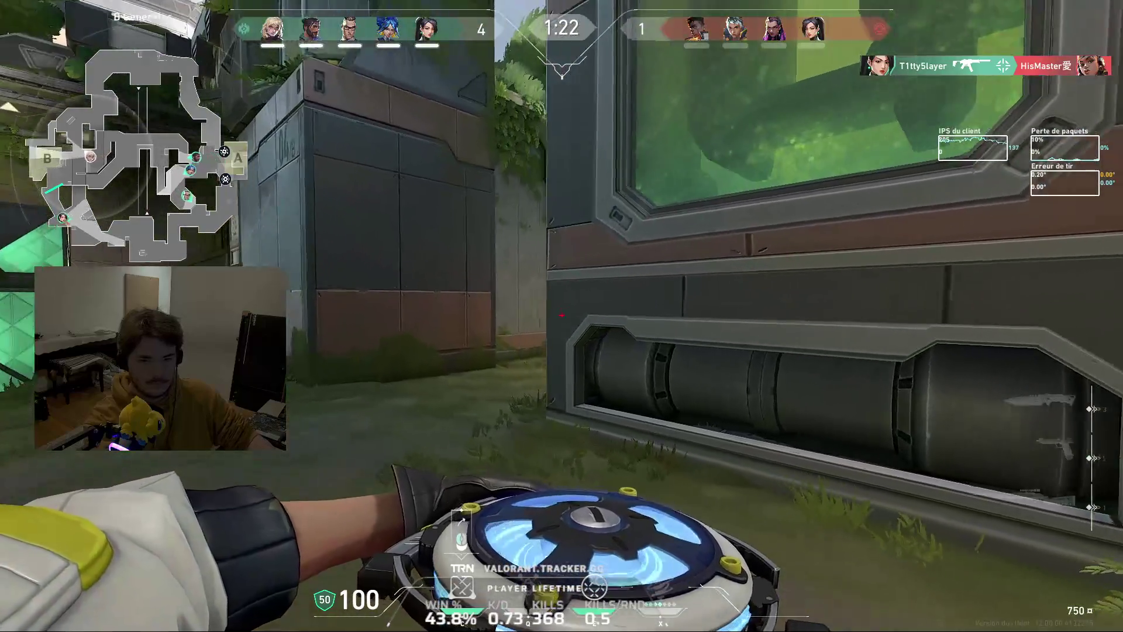
left_click(563, 316)
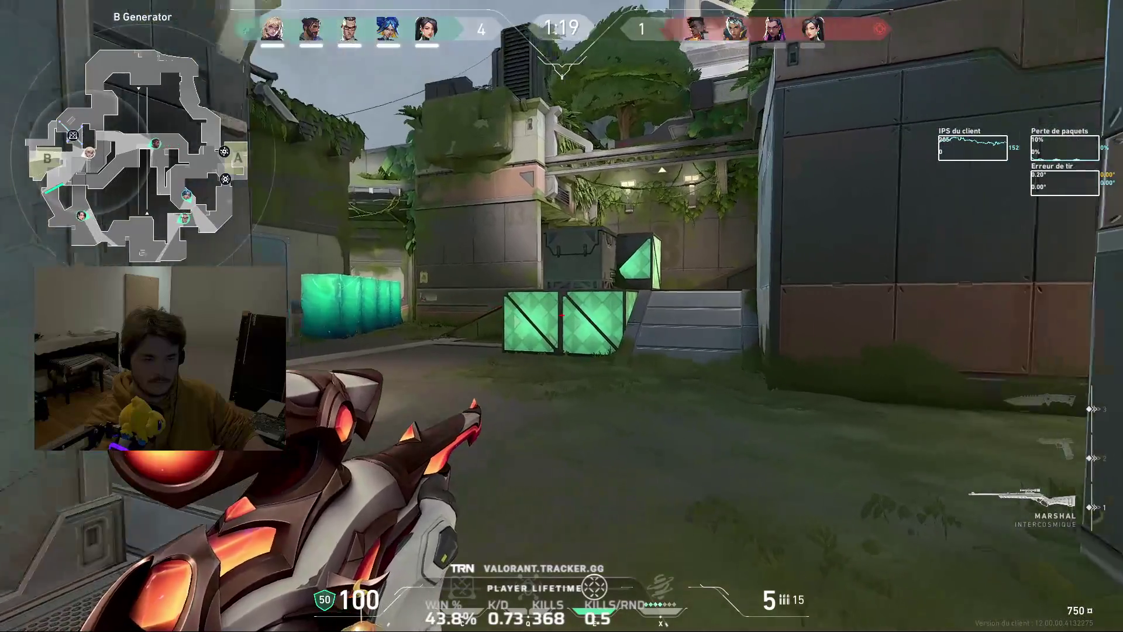
right_click(562, 316)
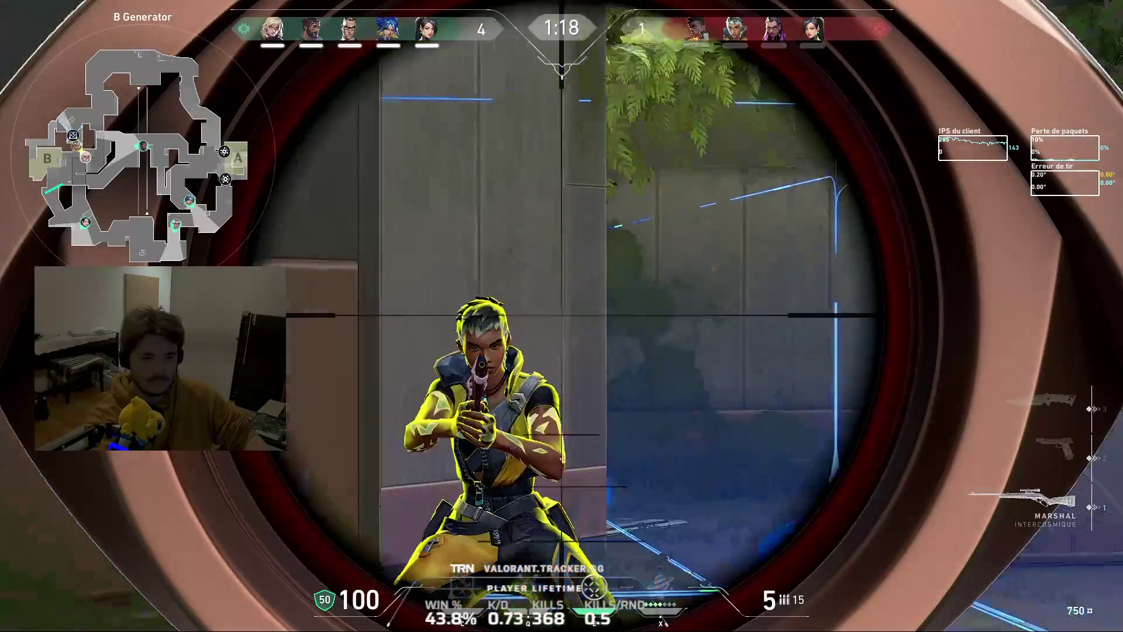
left_click(562, 316)
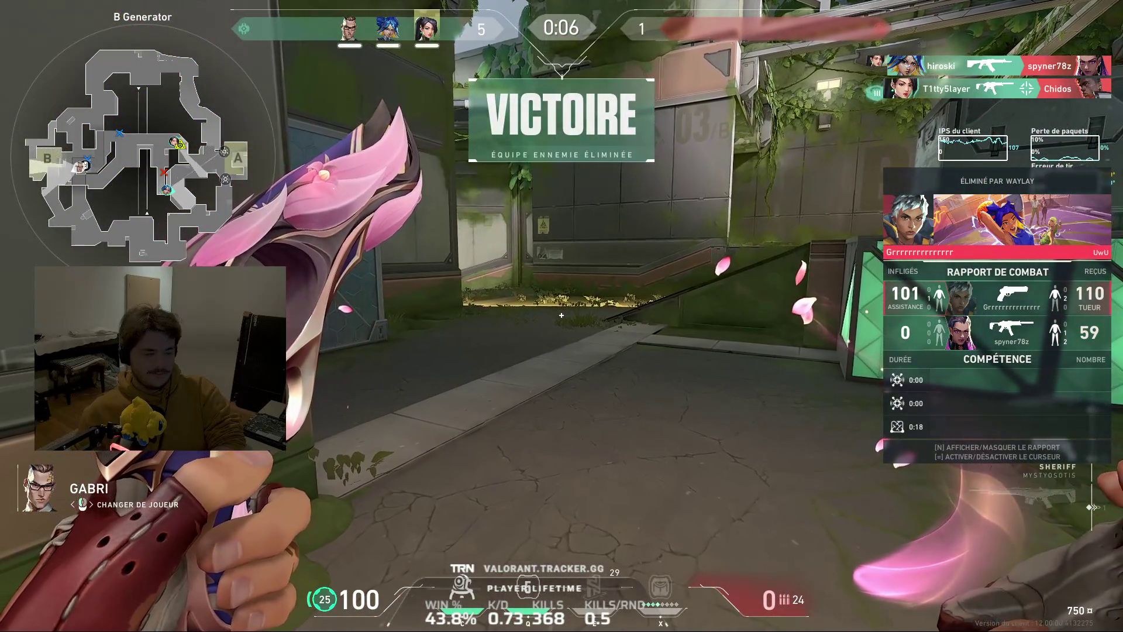
Show the final scoreboard with player stats after the 5–1 win, then hide it
key("Tab")
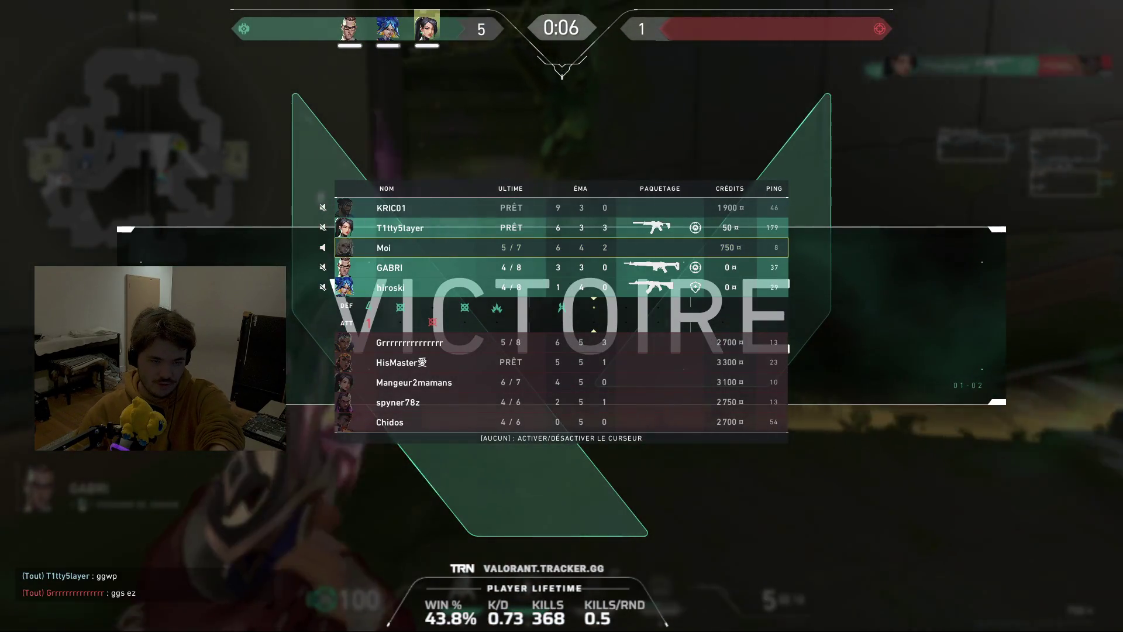
key("Tab")
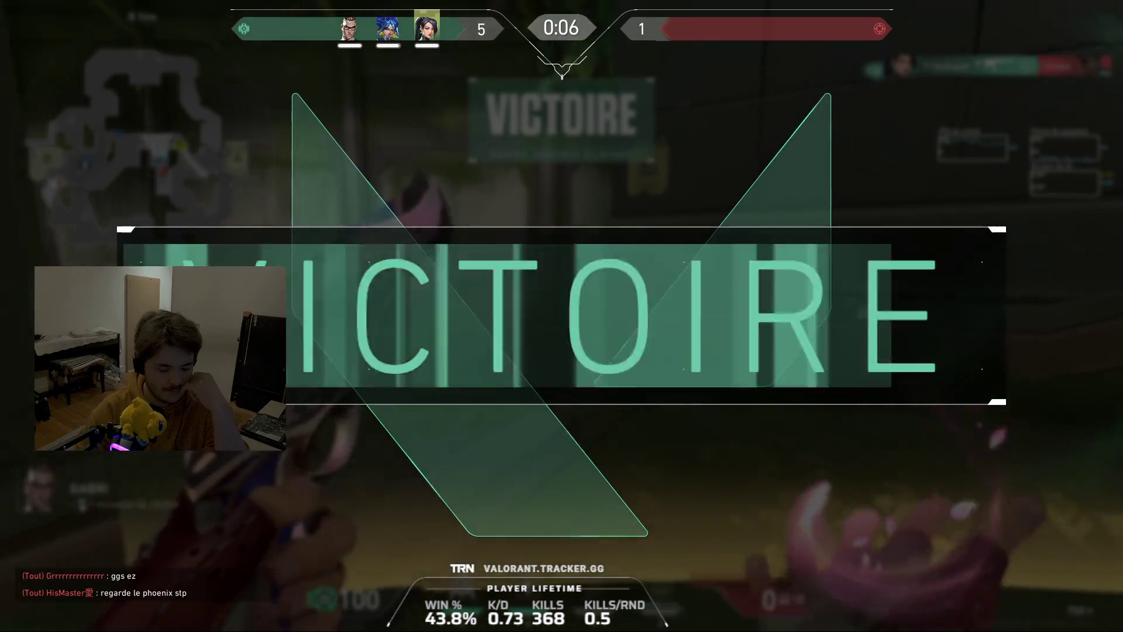